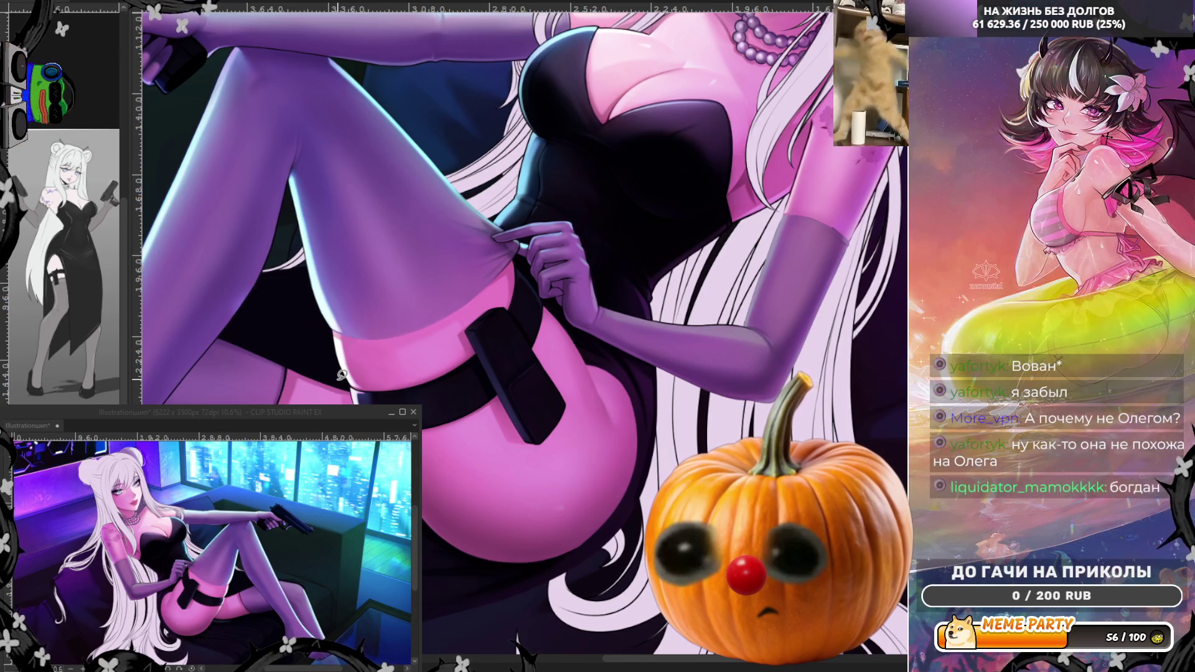
# Step: Zoom in on the hip and return the canvas view to normal orientation
pyautogui.scroll(-2, 458, 364)
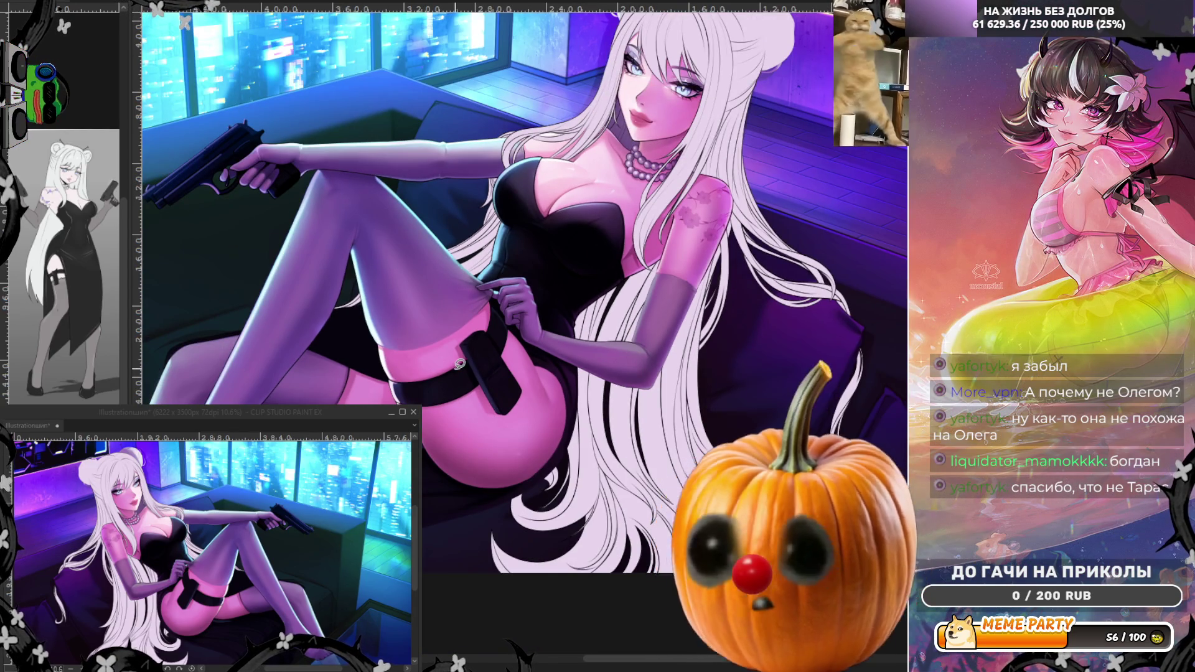
pyautogui.scroll(3, 458, 364)
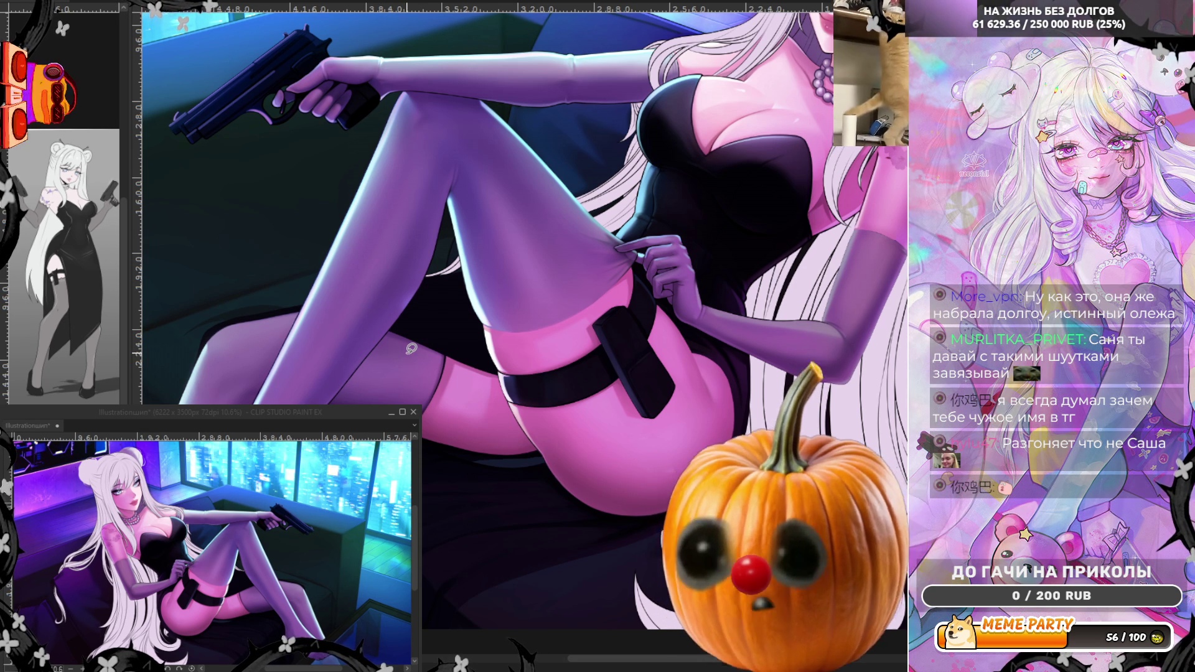
pyautogui.scroll(3, 540, 193)
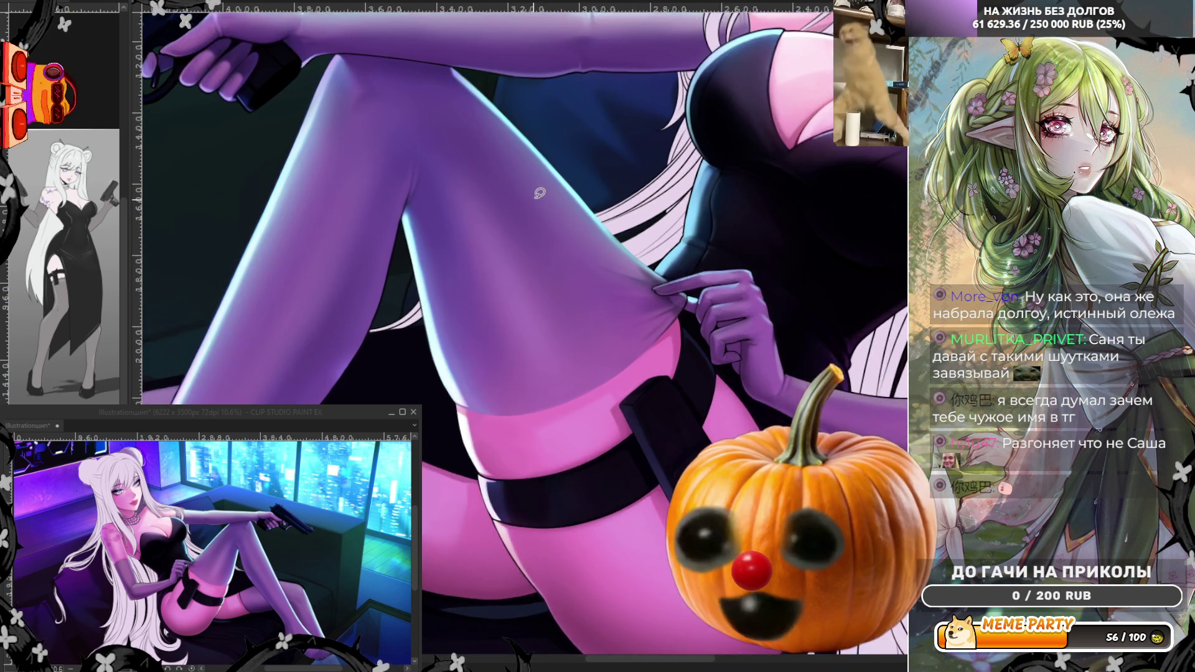
pyautogui.scroll(1, 540, 193)
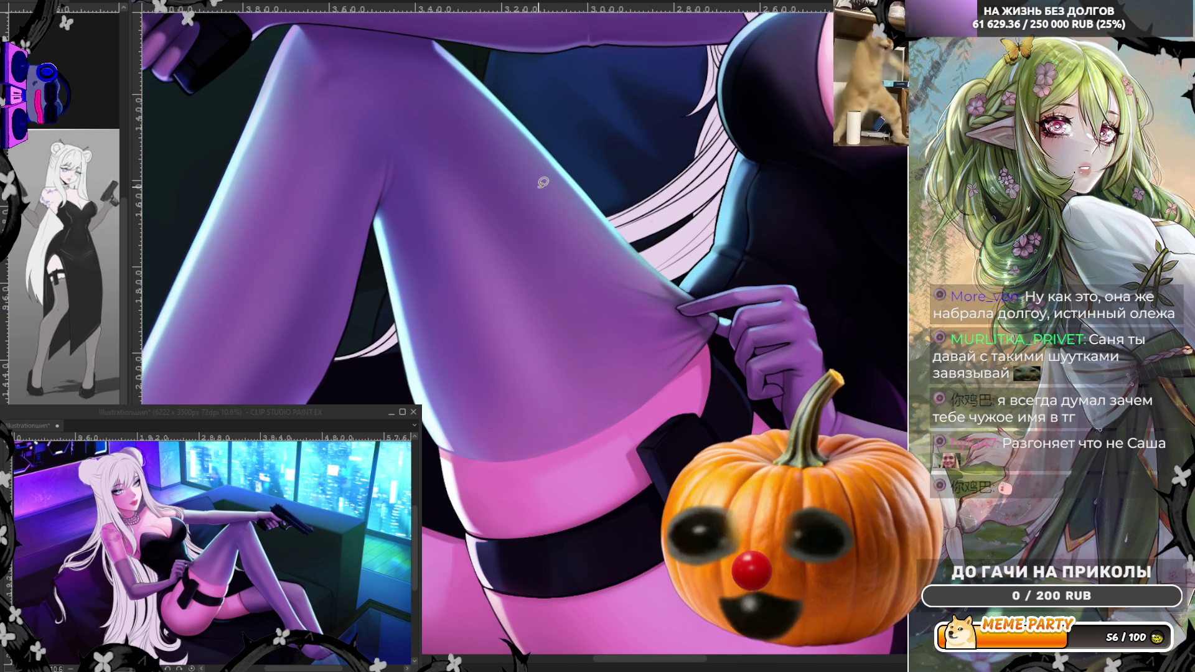
pyautogui.press('h')
pyautogui.scroll(-2, 660, 340)
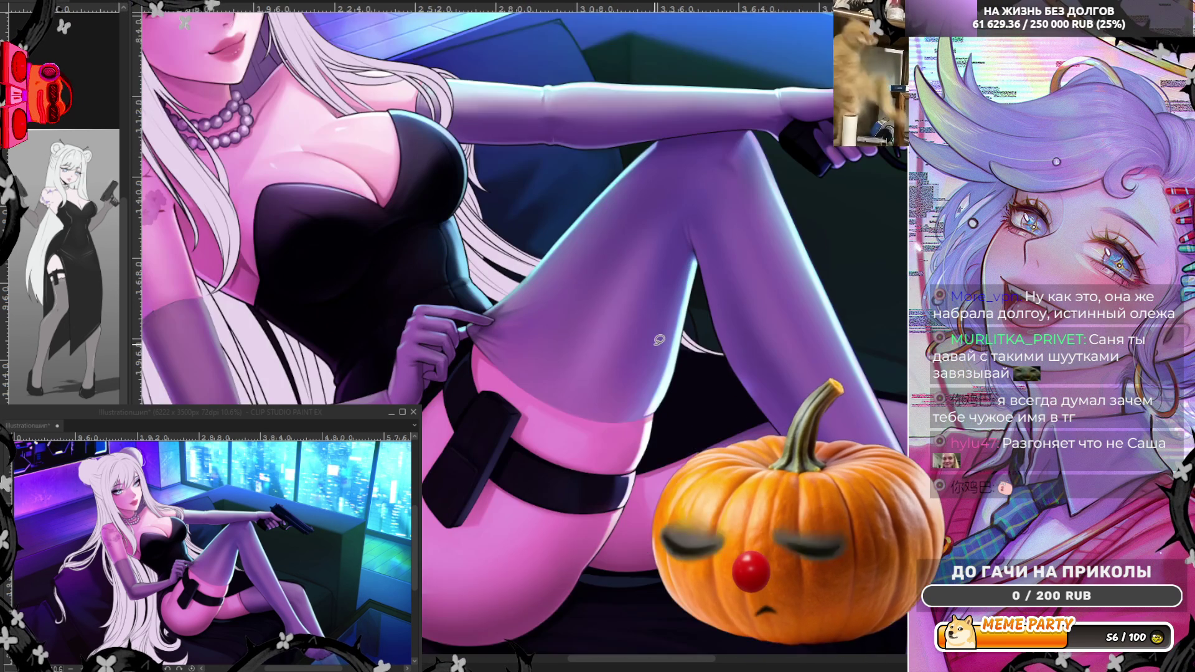
pyautogui.scroll(-1, 660, 340)
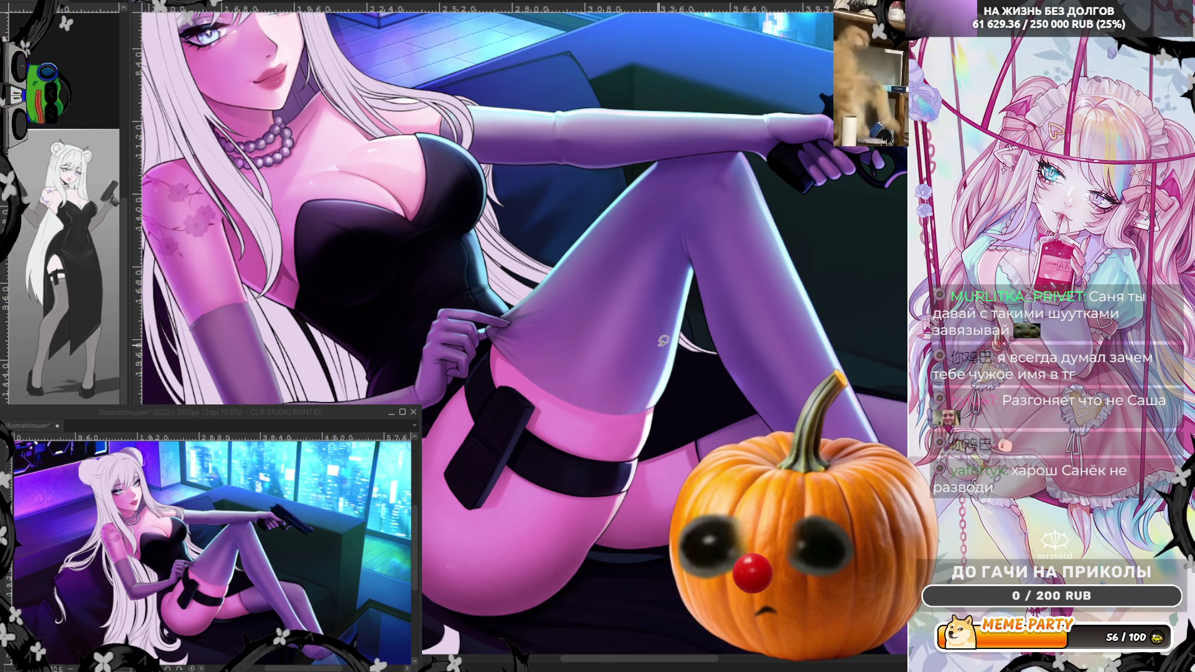
# Step: Mirror and rotate the canvas, then softly shade the hip and stockinged thigh around the strap
pyautogui.scroll(1, 733, 371)
pyautogui.scroll(-2, 660, 341)
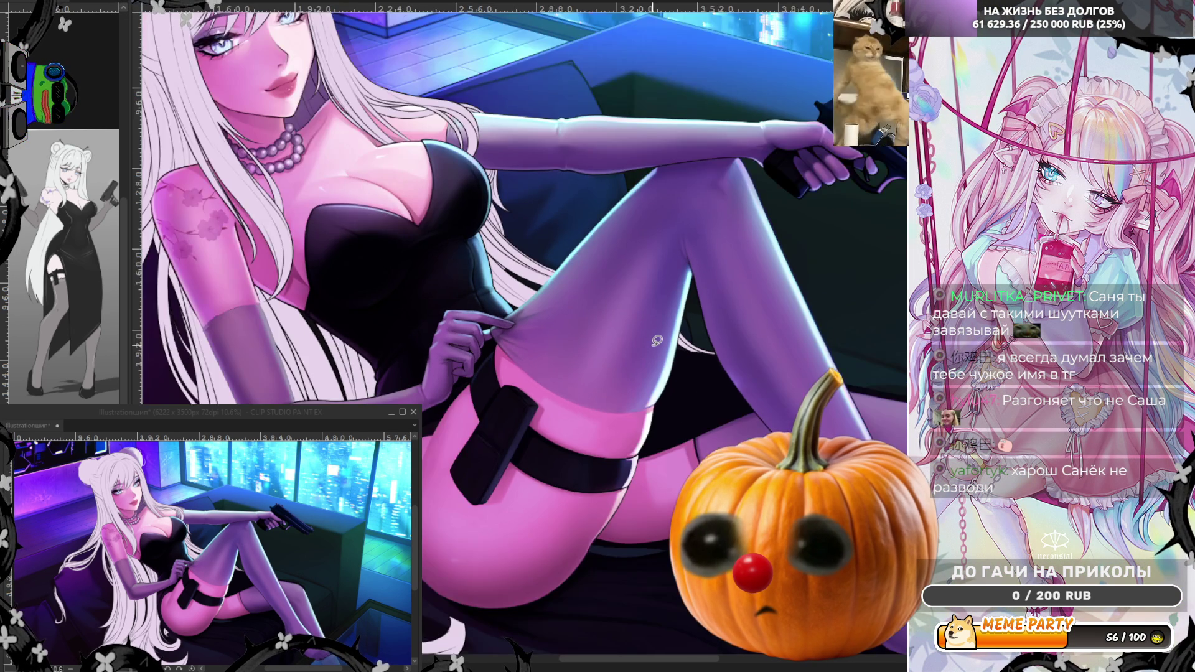
pyautogui.scroll(3, 427, 381)
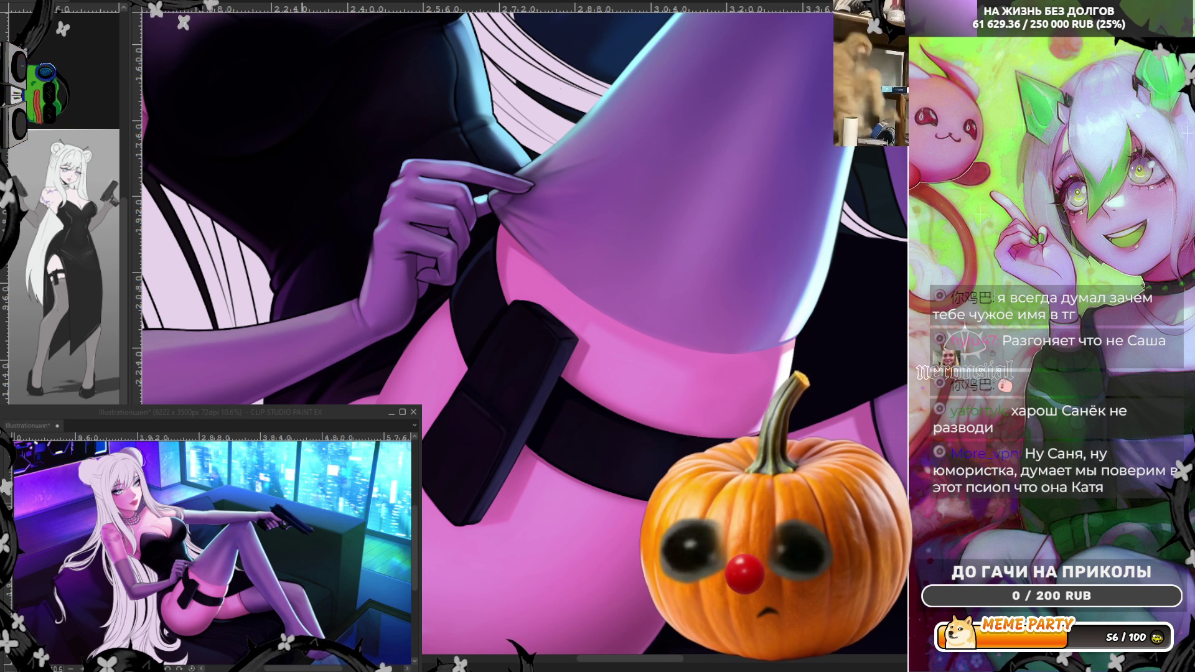
pyautogui.press('h')
pyautogui.moveTo(561, 324); pyautogui.dragTo(609, 410)
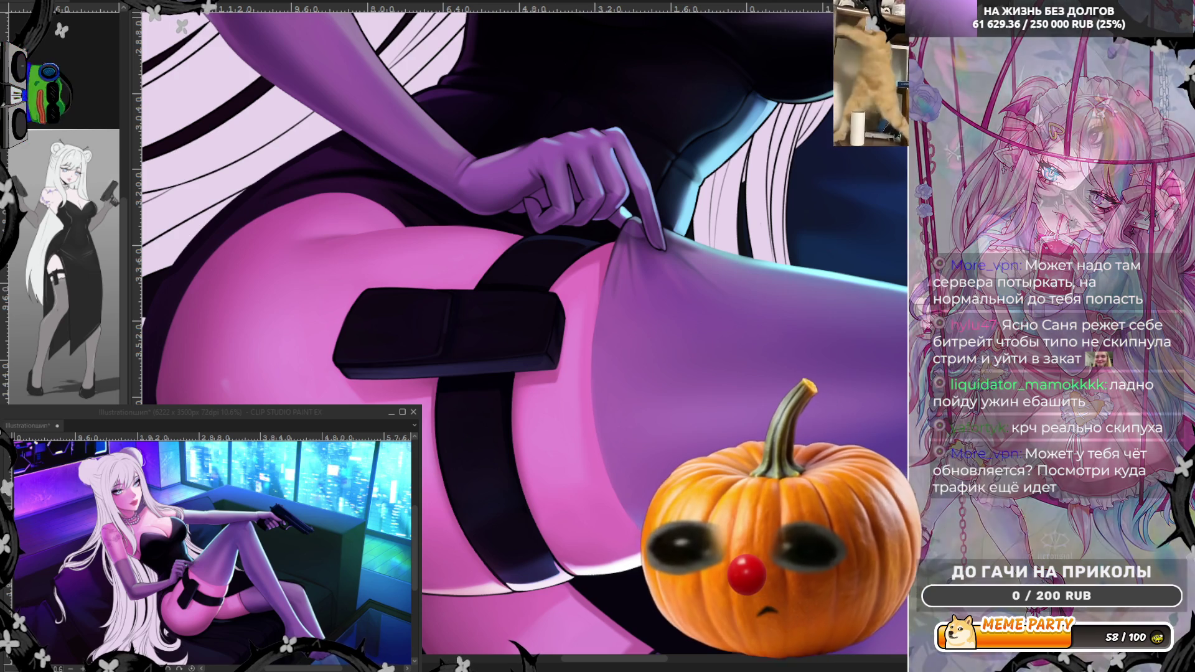
pyautogui.scroll(-3, 591, 420)
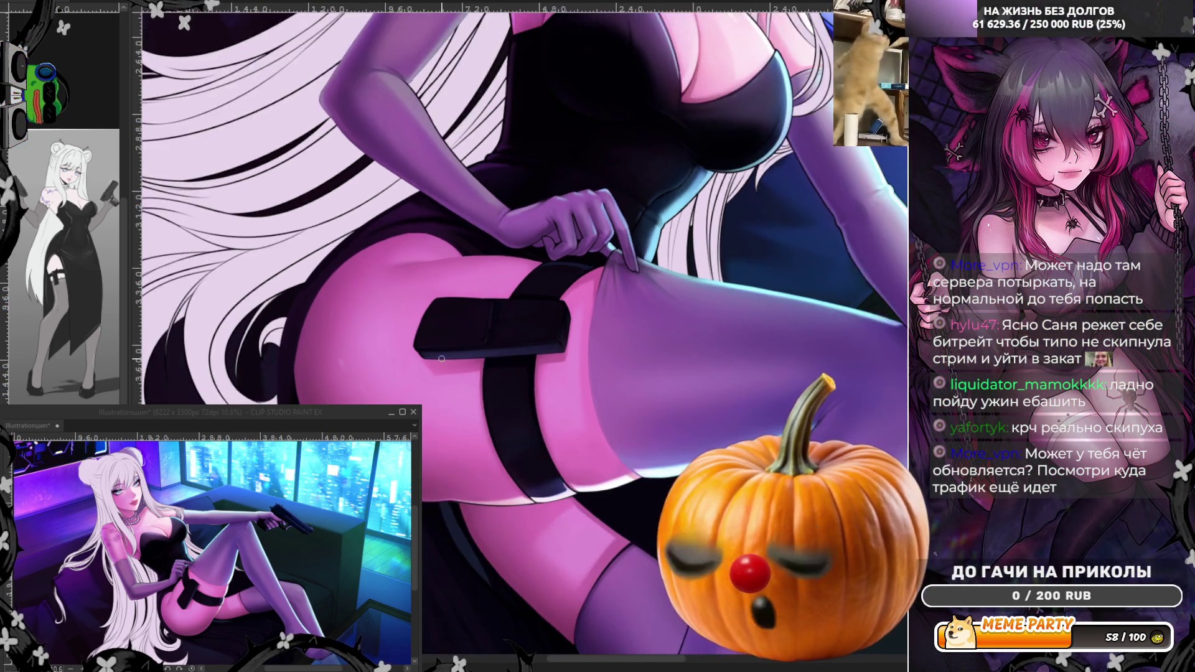
pyautogui.scroll(3, 592, 421)
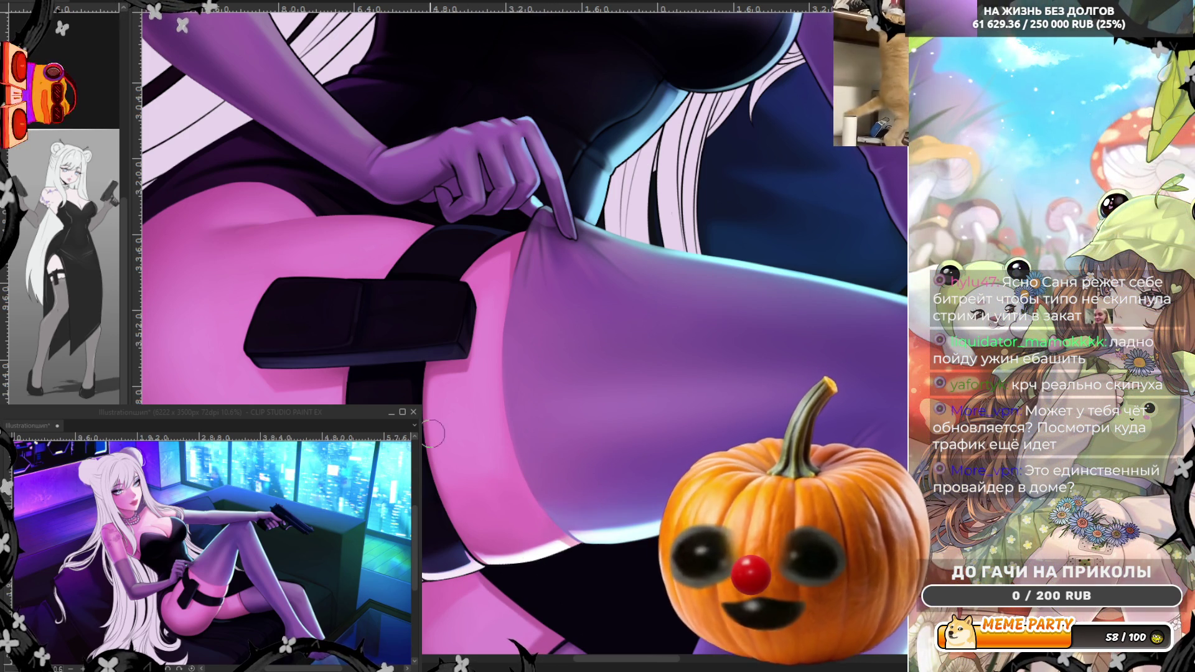
pyautogui.scroll(-1, 435, 429)
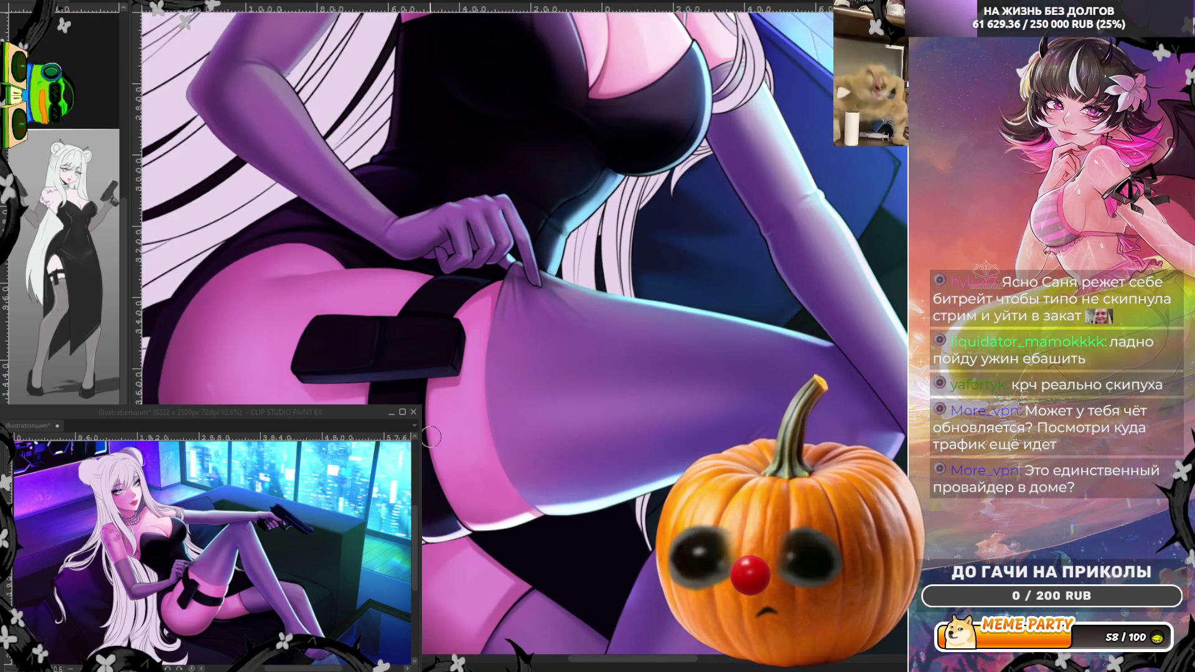
pyautogui.scroll(-1, 435, 430)
pyautogui.scroll(-1, 435, 430)
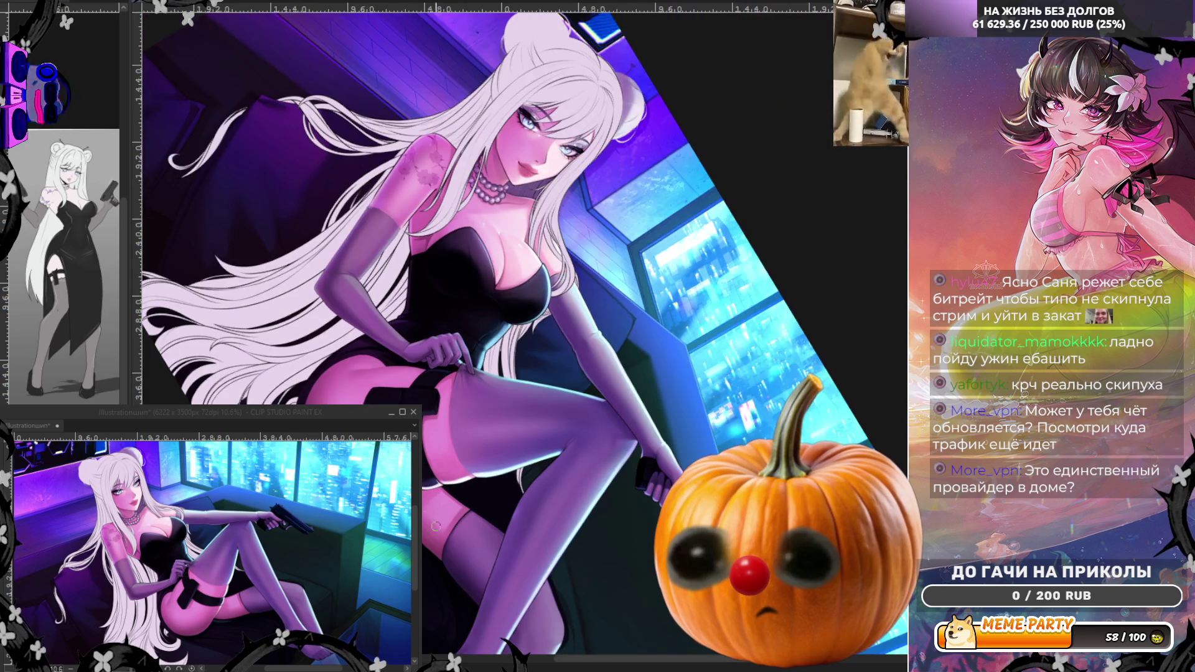
pyautogui.scroll(3, 436, 429)
pyautogui.scroll(1, 436, 430)
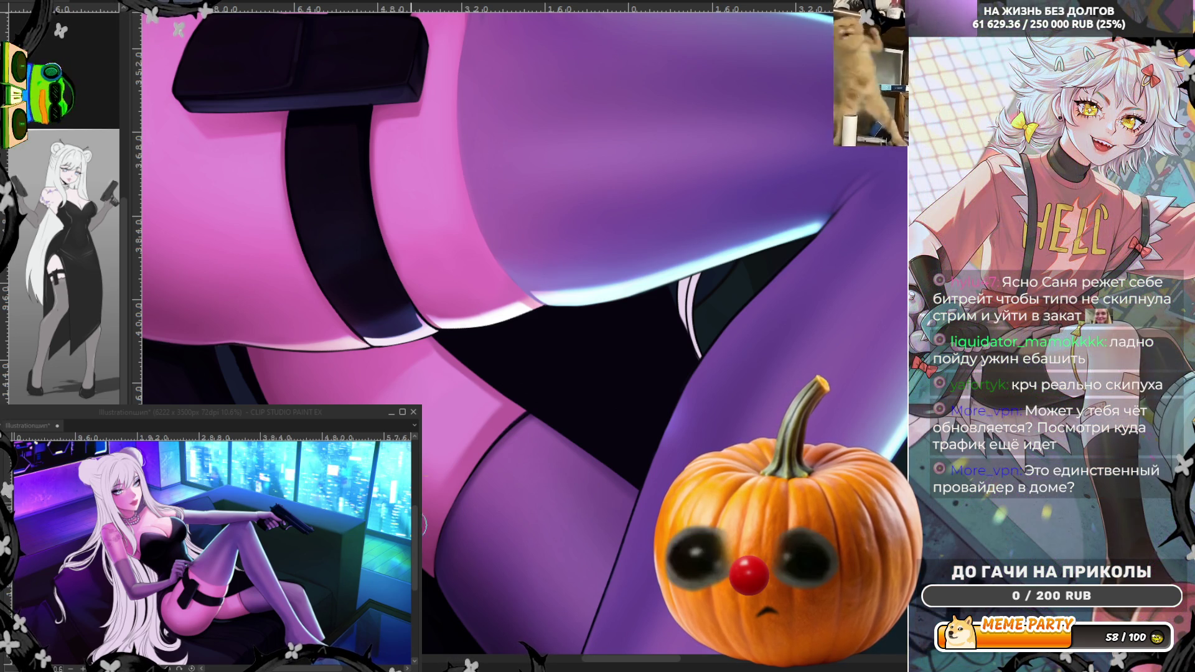
# Step: Rotate the view a quarter turn, sample the pink skin tone, and paint a bright strip down the thigh edge
pyautogui.scroll(-3, 492, 413)
pyautogui.scroll(5, 493, 414)
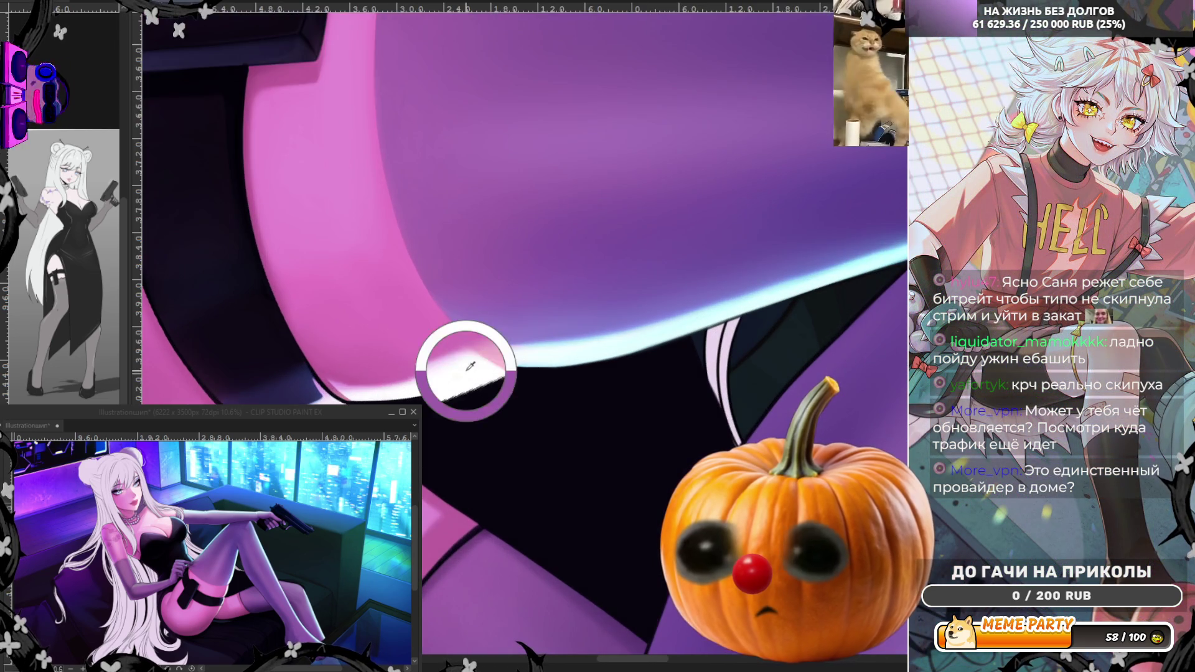
pyautogui.scroll(2, 462, 374)
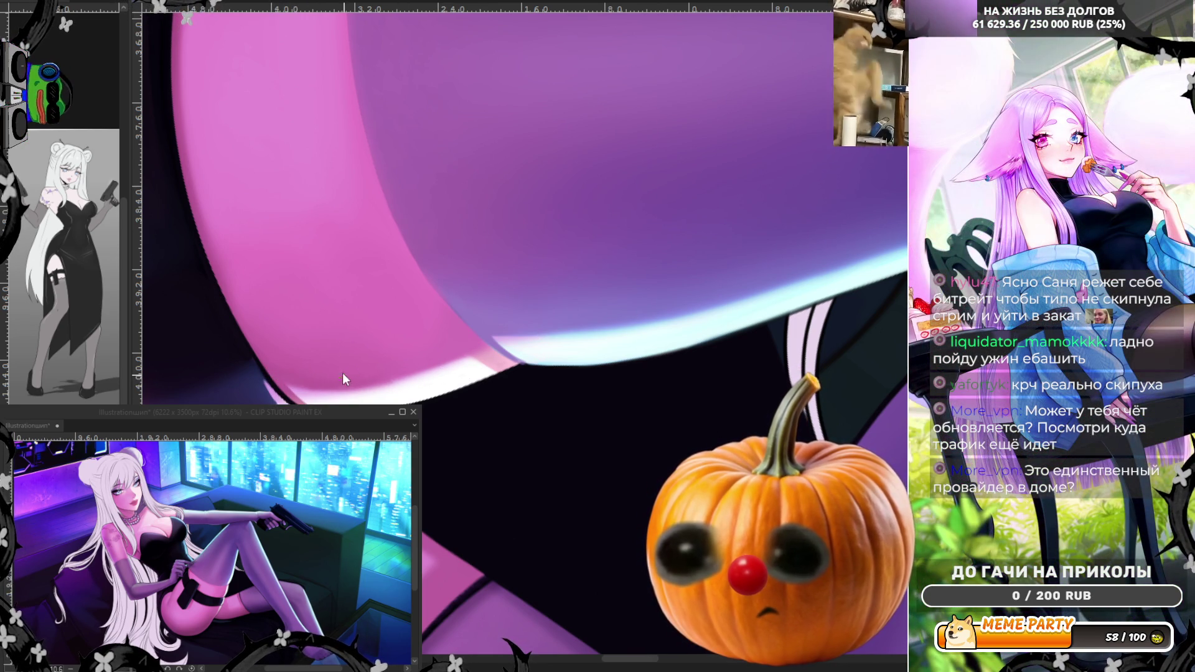
pyautogui.press('-')
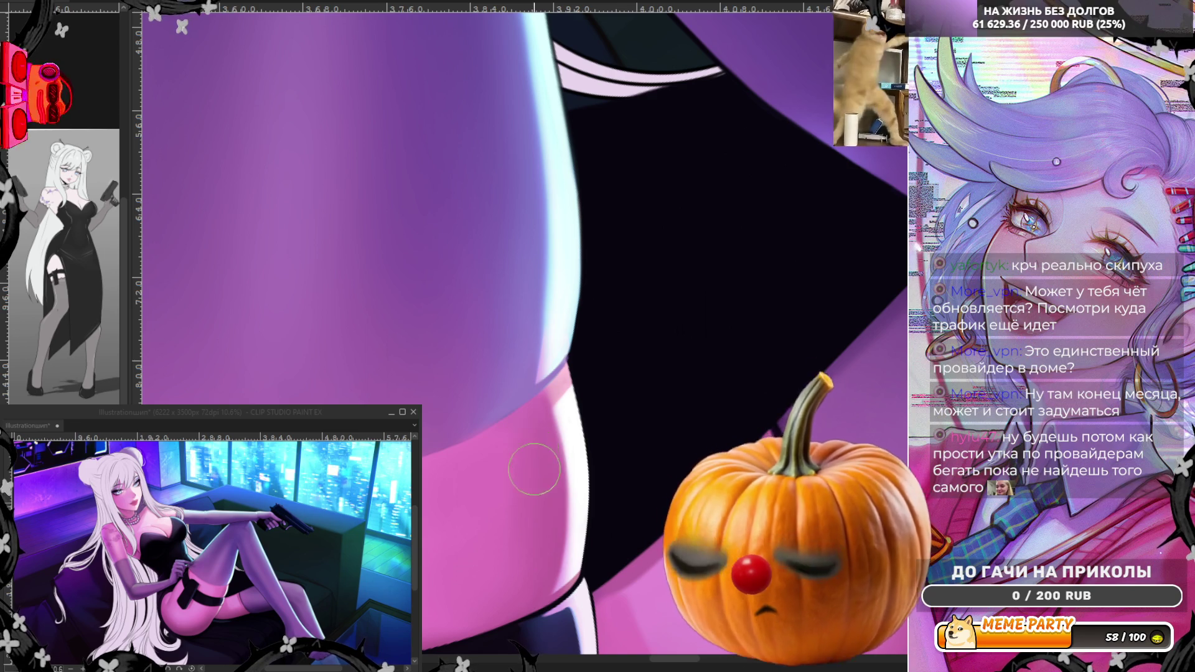
pyautogui.keyDown('alt'); pyautogui.click(570, 411); pyautogui.keyUp('alt')
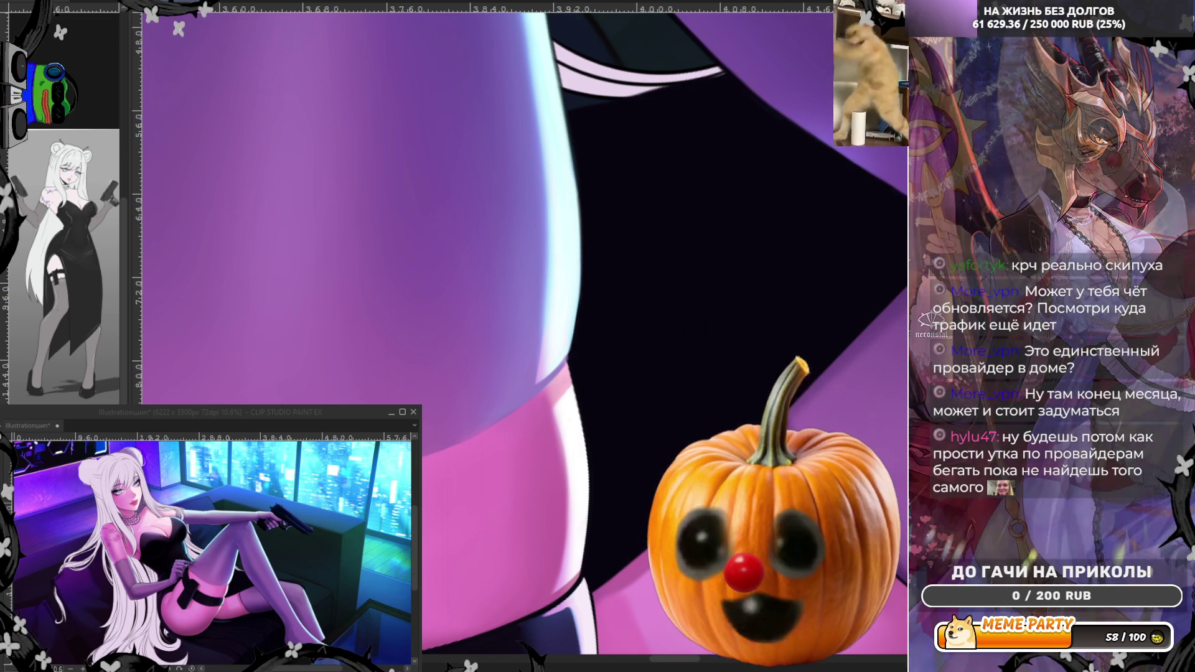
pyautogui.keyDown('alt'); pyautogui.click(574, 439); pyautogui.keyUp('alt')
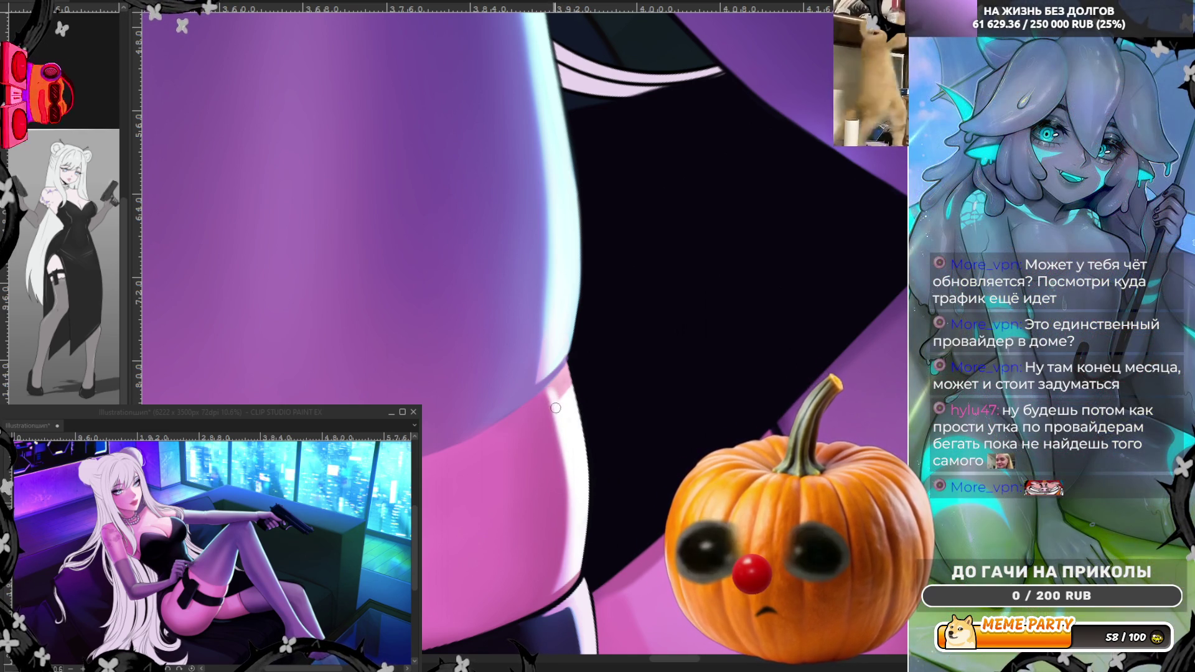
pyautogui.moveTo(559, 381); pyautogui.dragTo(565, 399)
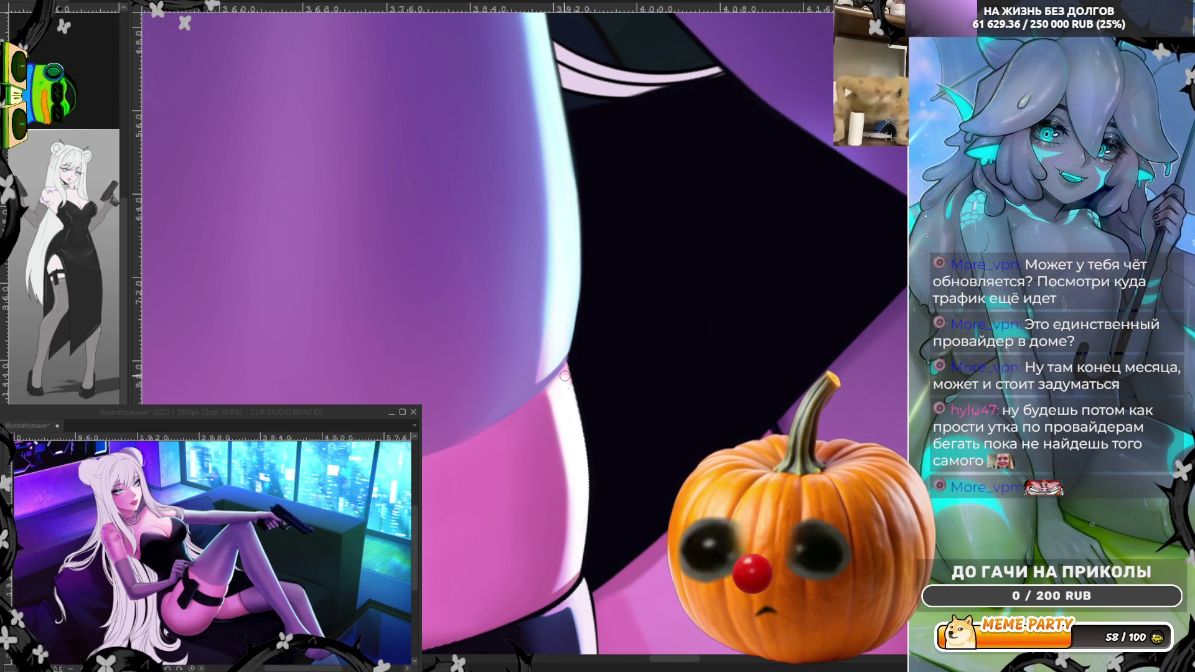
pyautogui.moveTo(561, 433); pyautogui.dragTo(572, 546)
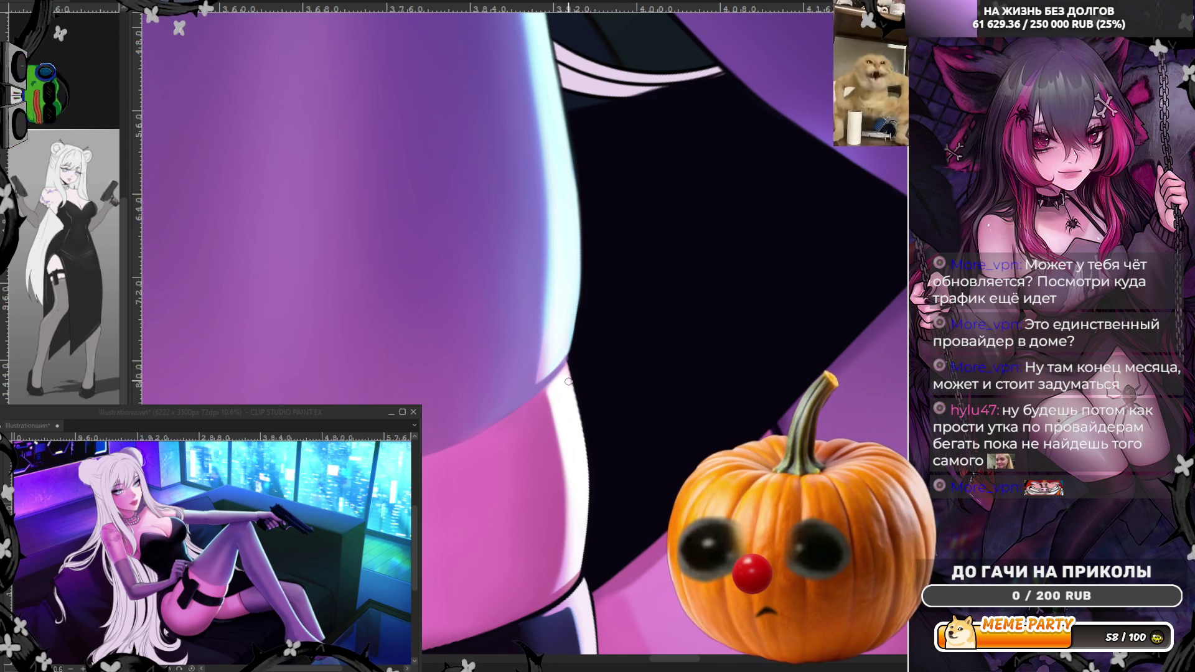
# Step: Zoom in on the thigh edge and sample its pink highlight colour
pyautogui.scroll(-1, 524, 412)
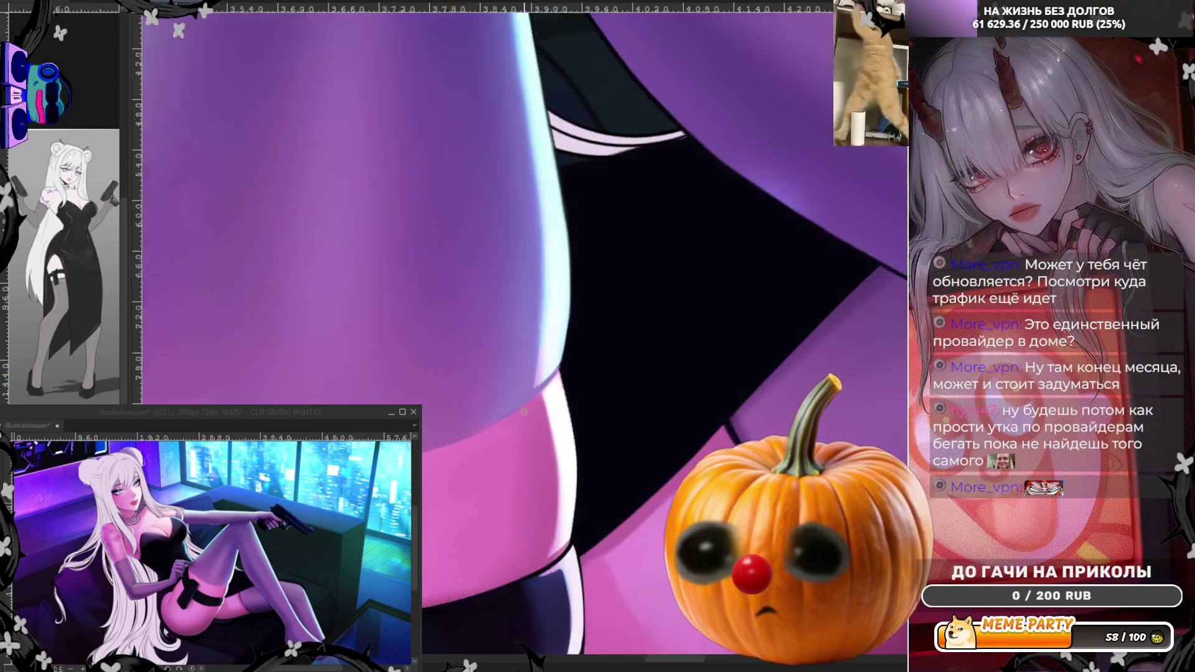
pyautogui.scroll(-3, 525, 411)
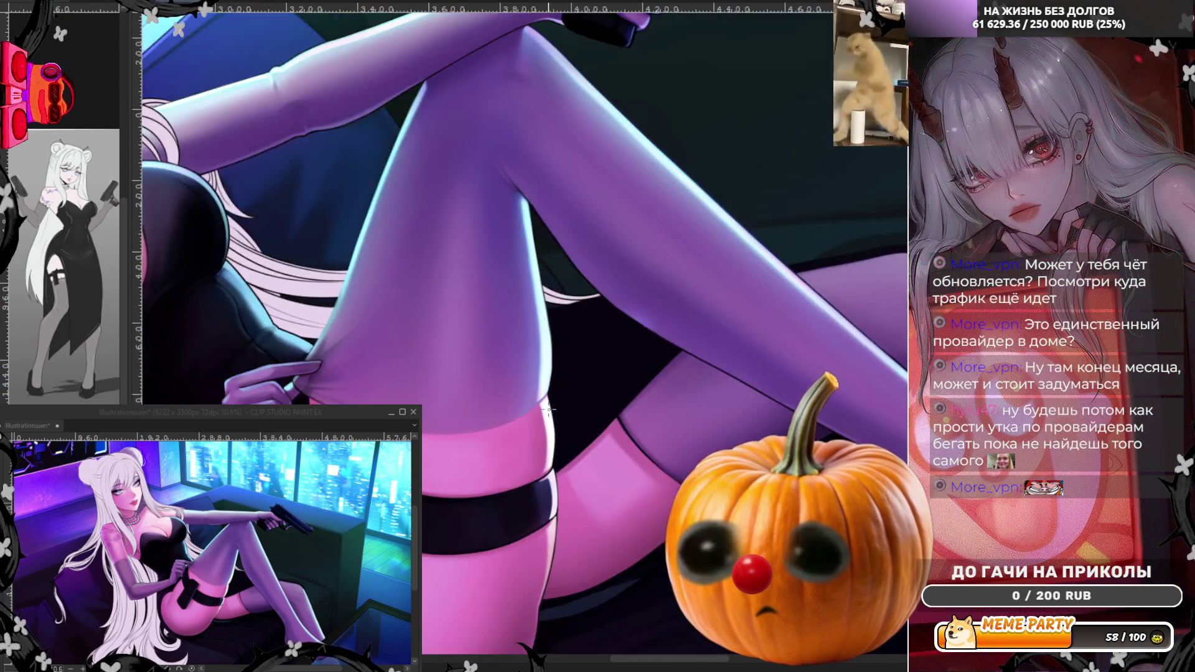
pyautogui.scroll(2, 534, 498)
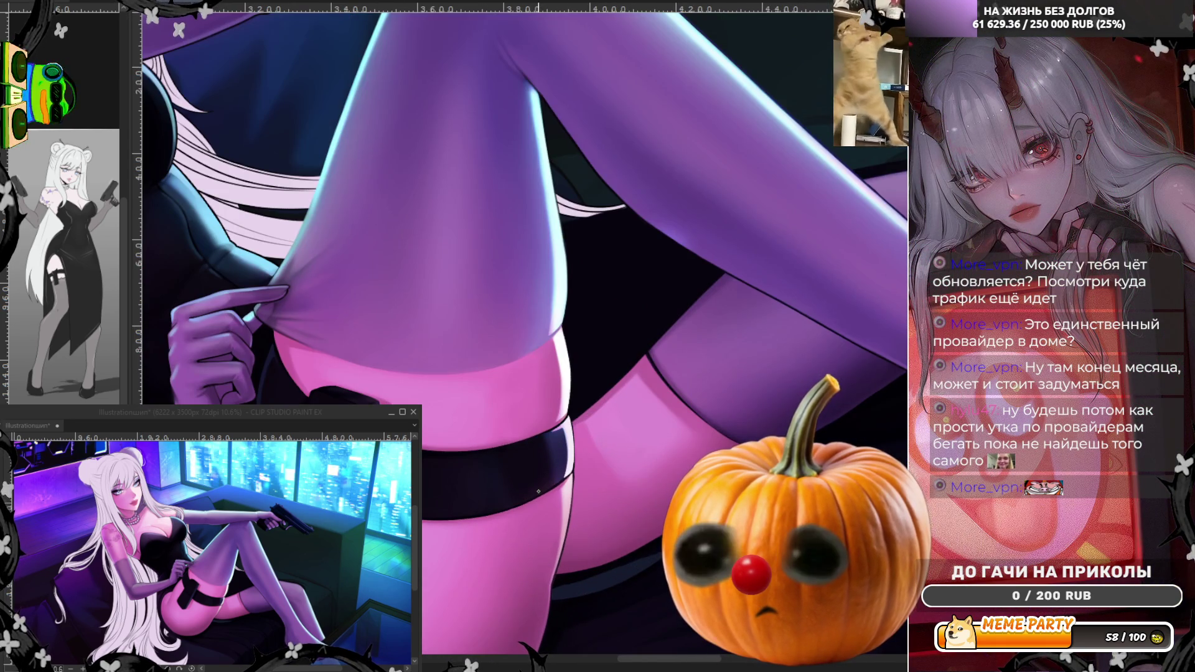
pyautogui.scroll(4, 287, 334)
pyautogui.keyDown('alt'); pyautogui.click(288, 335); pyautogui.keyUp('alt')
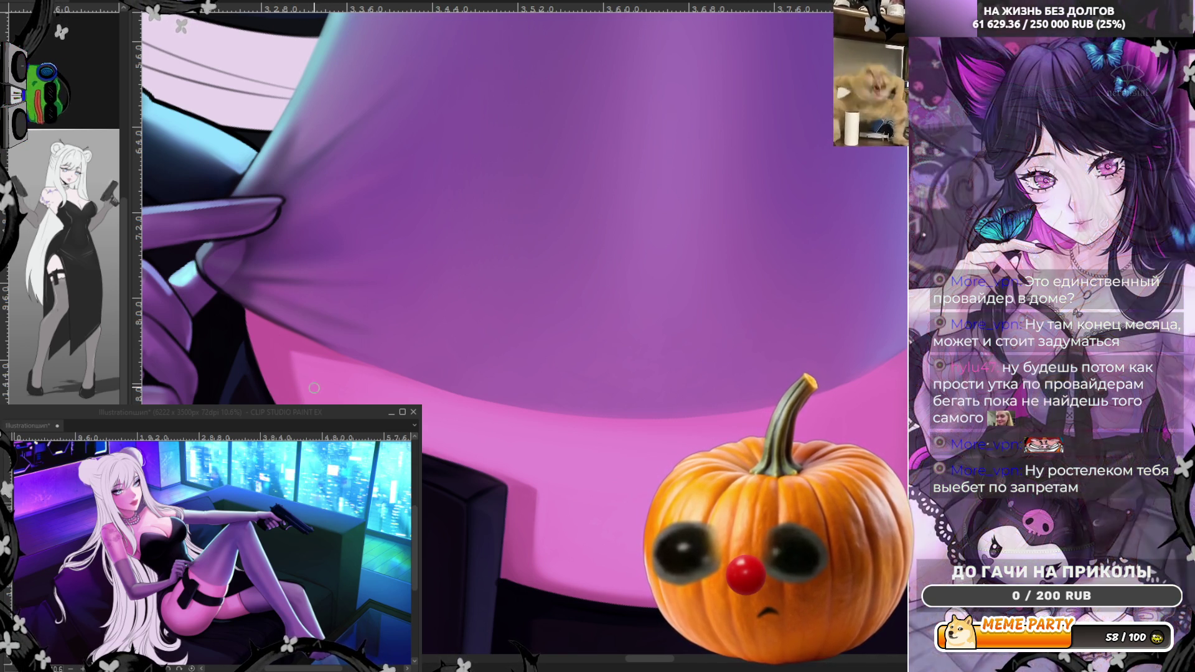
pyautogui.scroll(3, 523, 205)
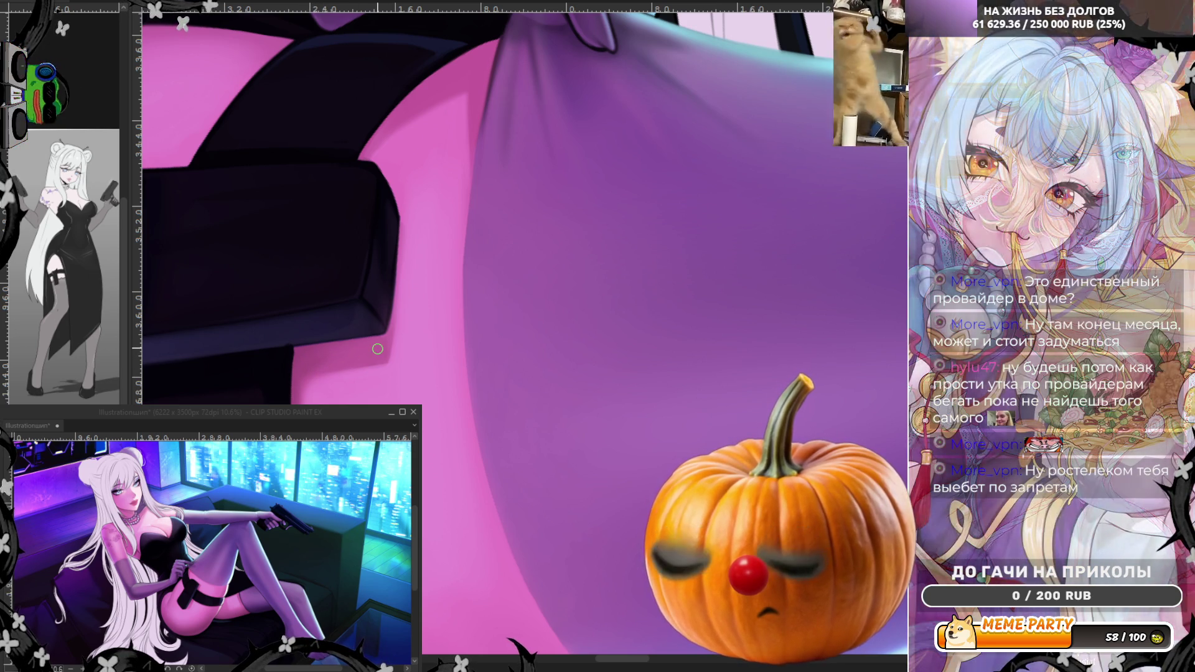
# Step: Zoom to the sheer purple glove on the upper arm and soften its shading
pyautogui.scroll(-2, 490, 261)
pyautogui.scroll(-2, 490, 261)
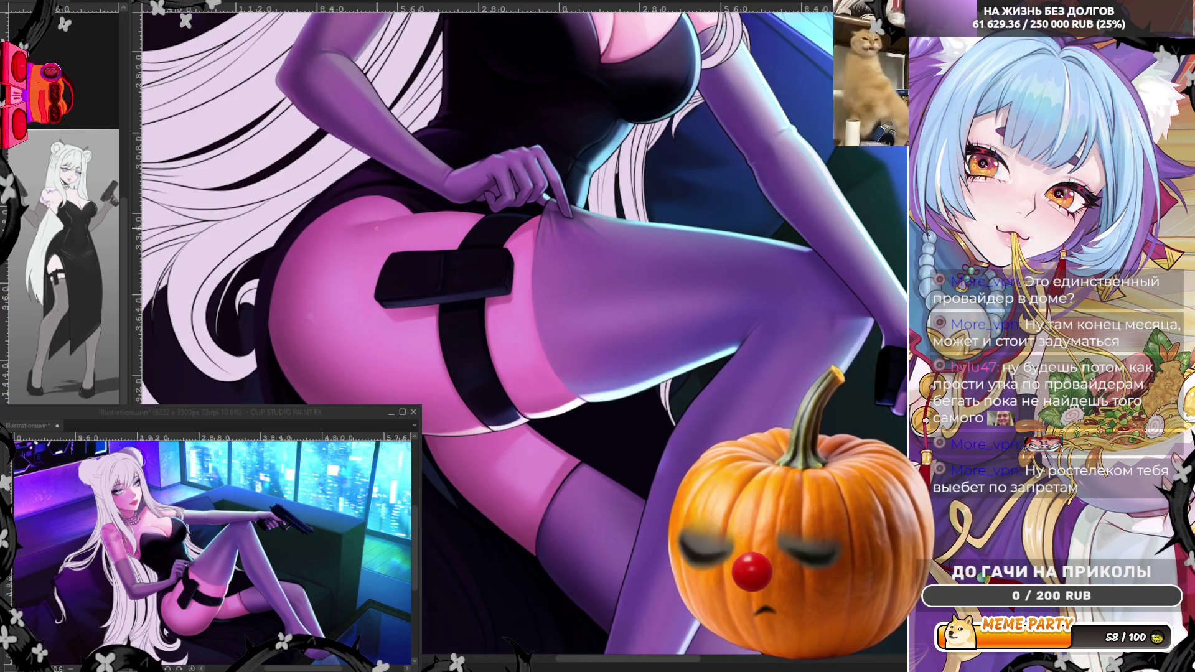
pyautogui.scroll(-3, 400, 372)
pyautogui.scroll(3, 379, 227)
pyautogui.scroll(3, 379, 227)
pyautogui.scroll(1, 380, 228)
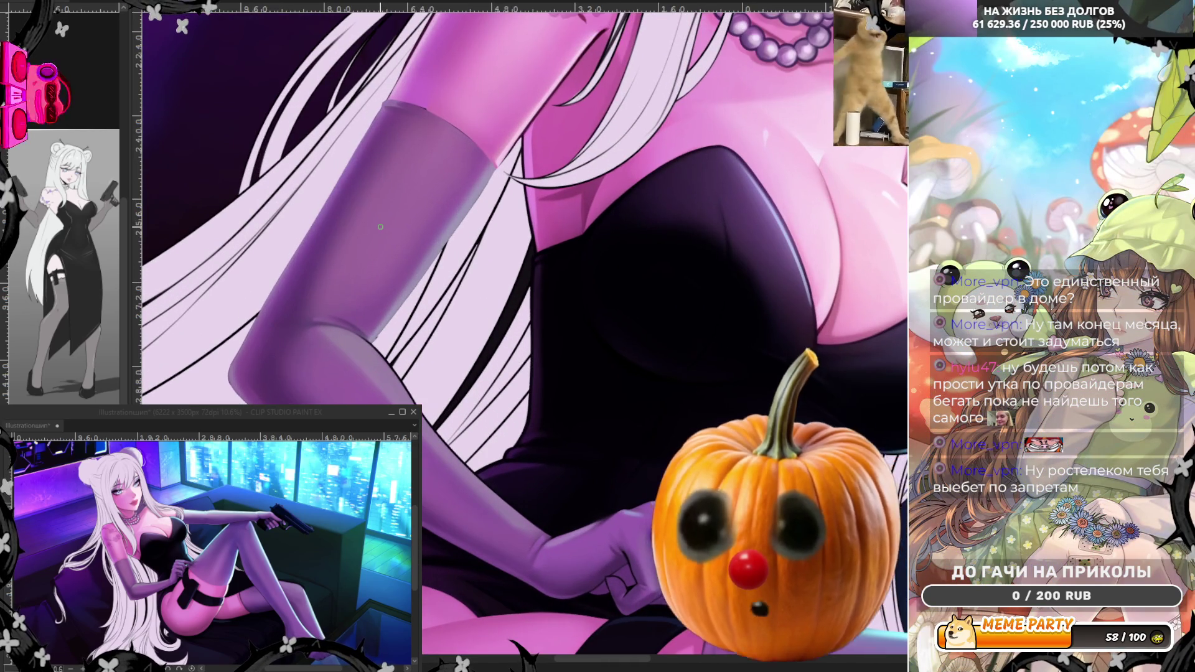
pyautogui.scroll(1, 381, 227)
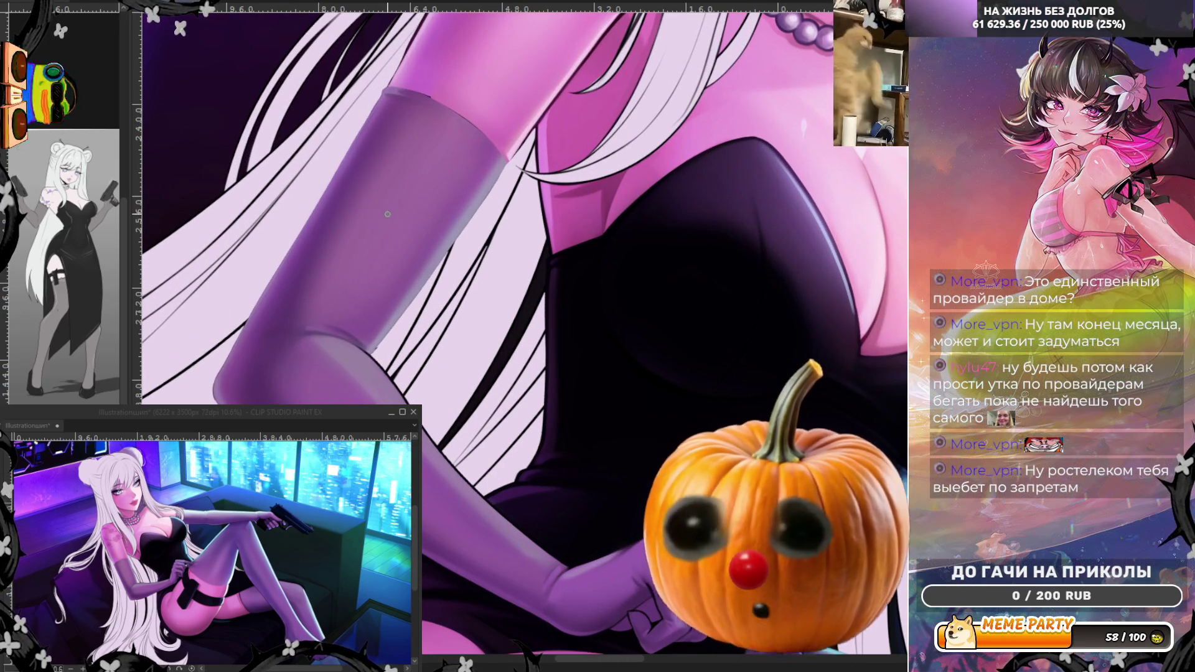
pyautogui.scroll(-2, 370, 284)
pyautogui.scroll(3, 412, 248)
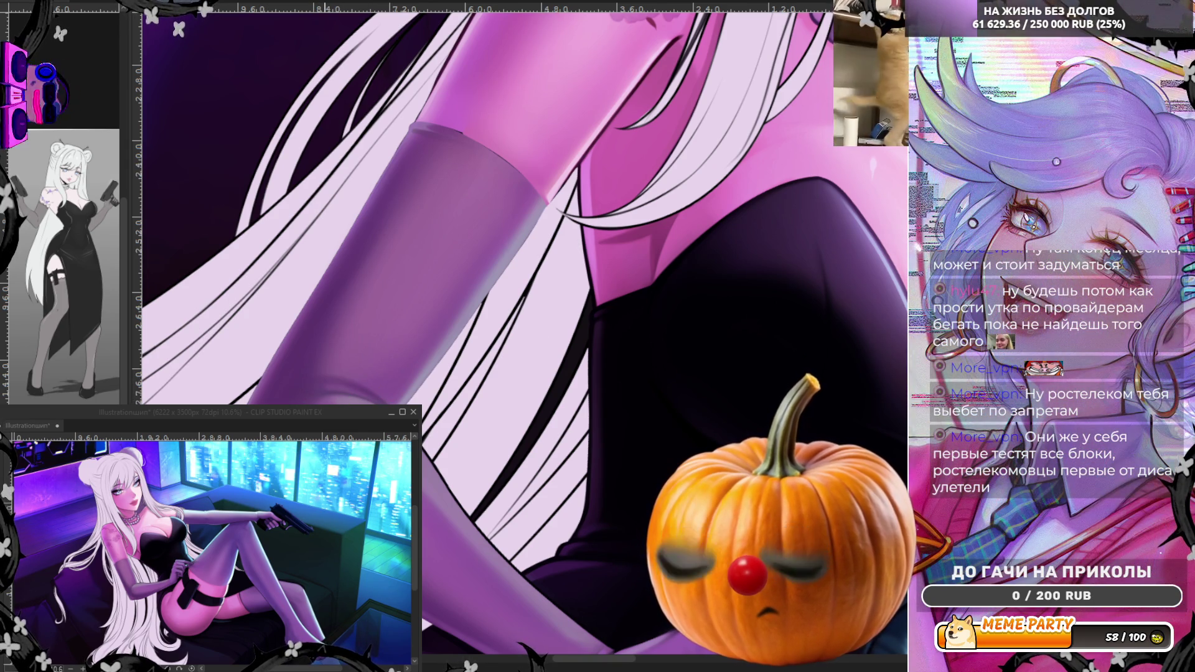
pyautogui.scroll(-3, 334, 384)
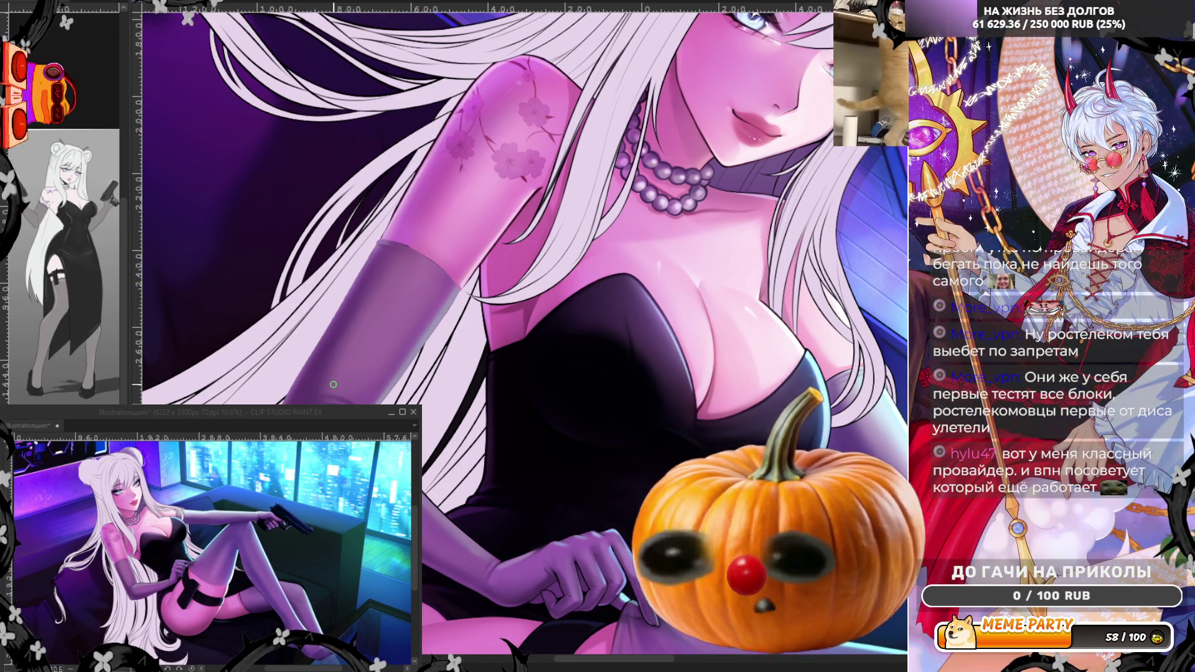
# Step: Pan along the arm and blend the glove shading around the bent elbow
pyautogui.scroll(3, 333, 384)
pyautogui.scroll(1, 463, 335)
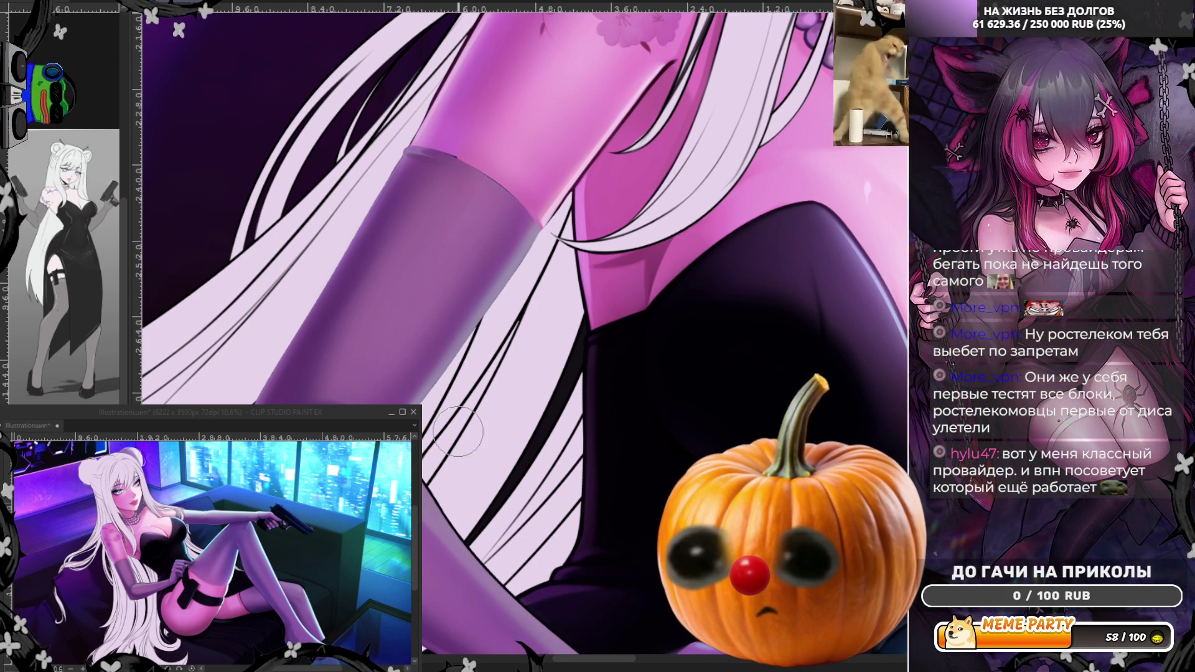
pyautogui.scroll(-3, 460, 436)
pyautogui.scroll(3, 479, 499)
pyautogui.scroll(1, 479, 498)
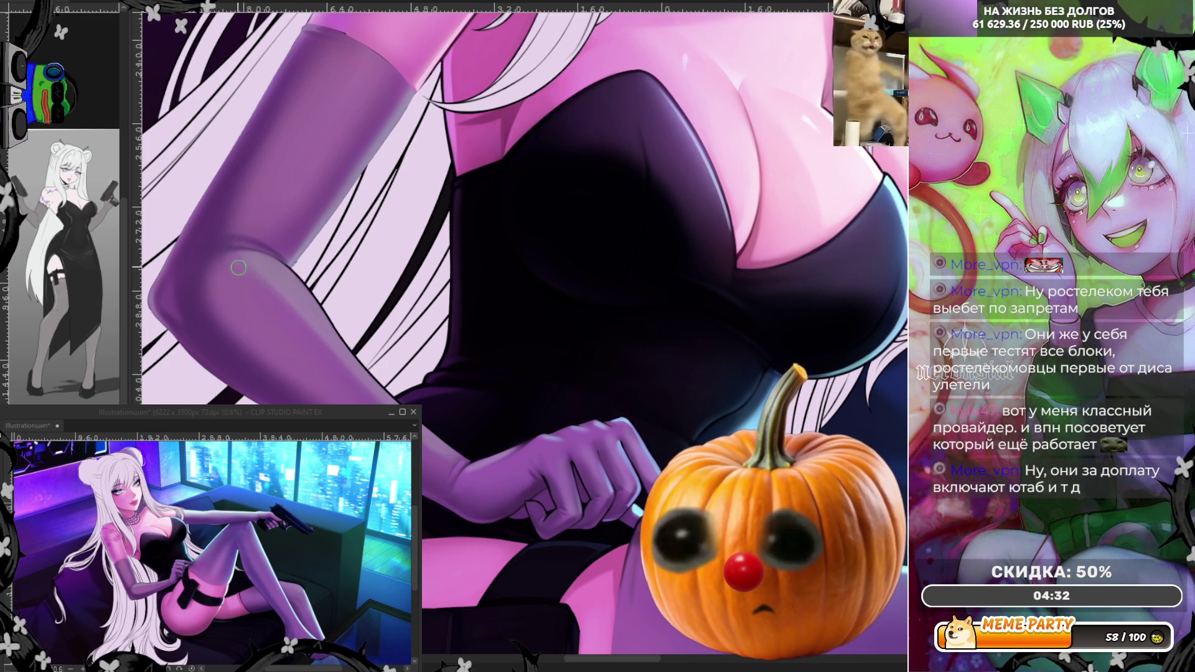
# Step: Mirror the canvas and brush darker shading along the forearm glove
pyautogui.press('h')
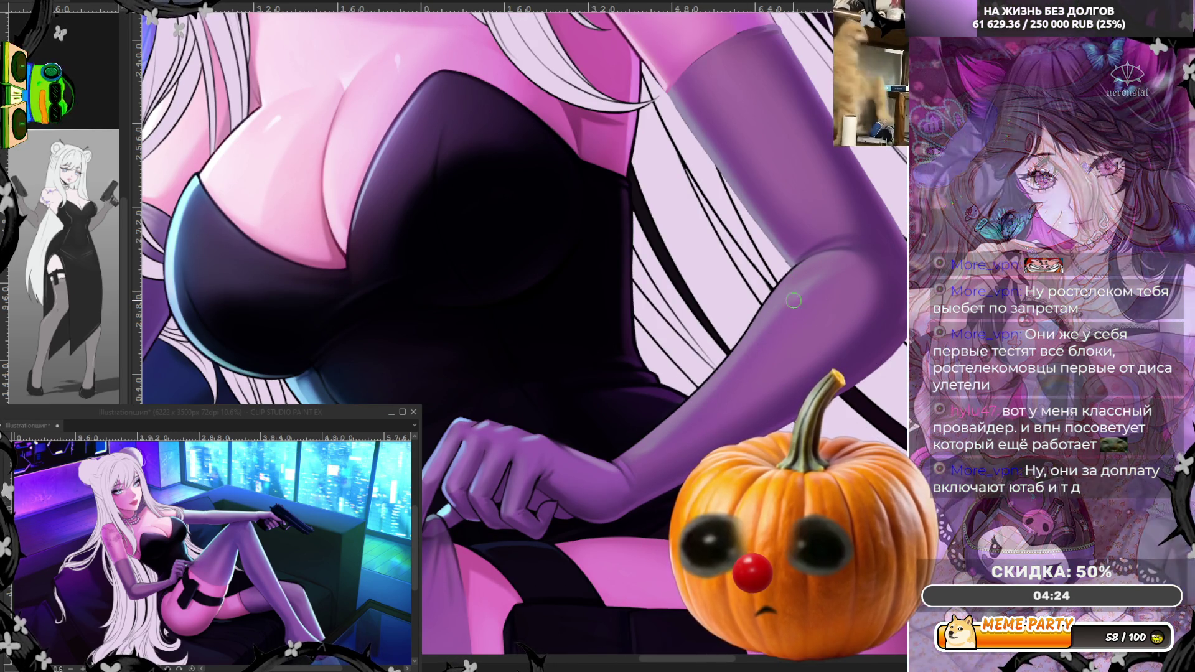
pyautogui.moveTo(790, 300)
pyautogui.mouseDown()
pyautogui.moveTo(765, 318)
pyautogui.moveTo(810, 273)
pyautogui.mouseUp()
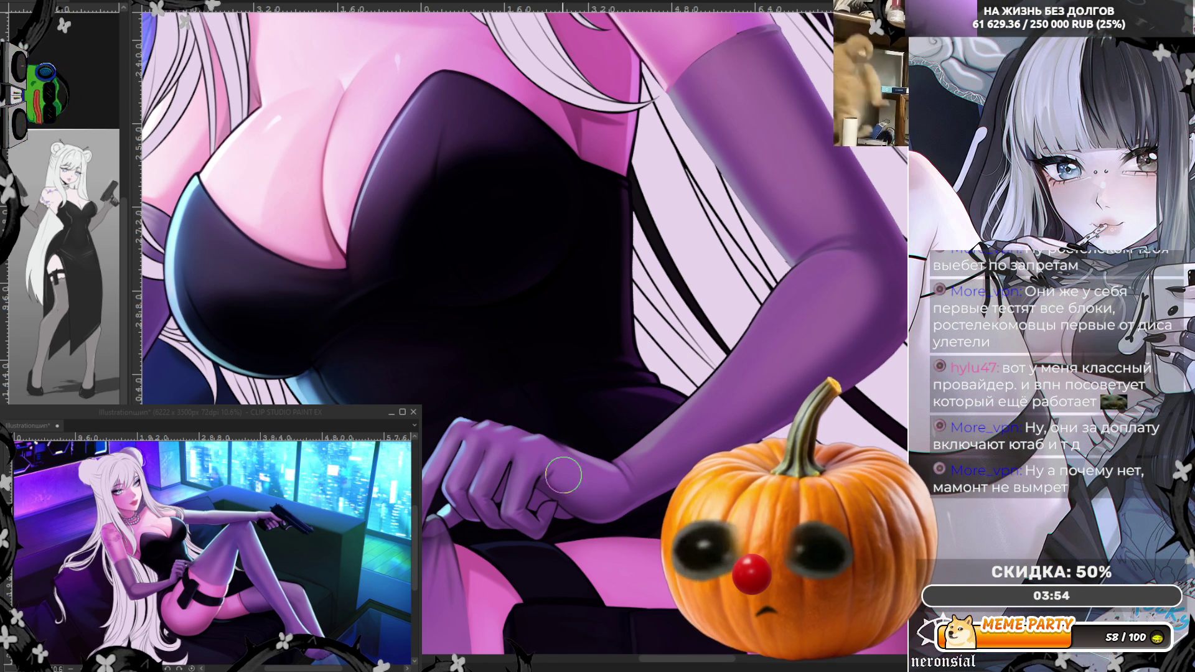
pyautogui.scroll(-2, 524, 299)
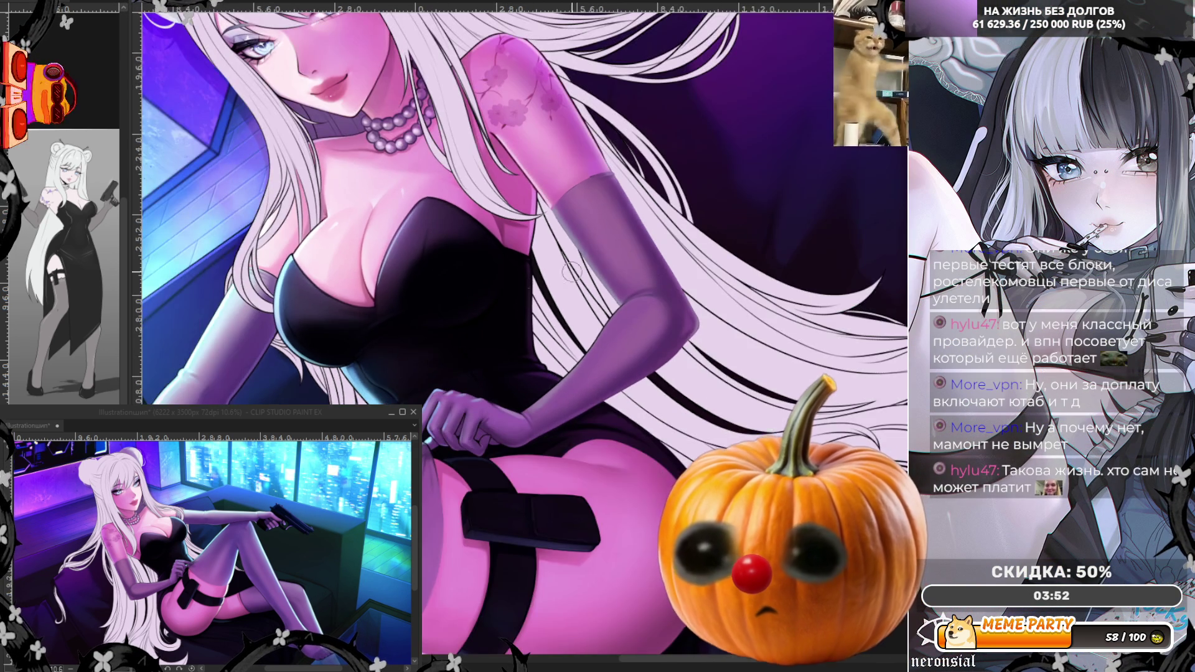
# Step: Zoom in on the glove's top band, blend it, and flip the canvas back to normal
pyautogui.scroll(4, 636, 214)
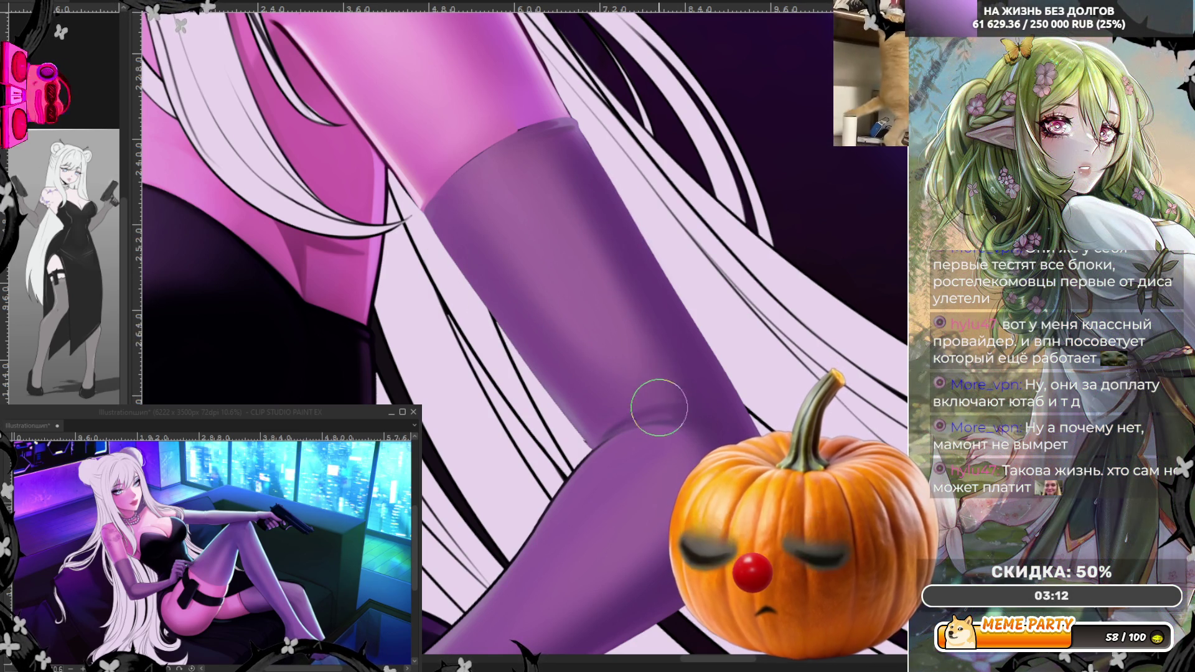
pyautogui.press('h')
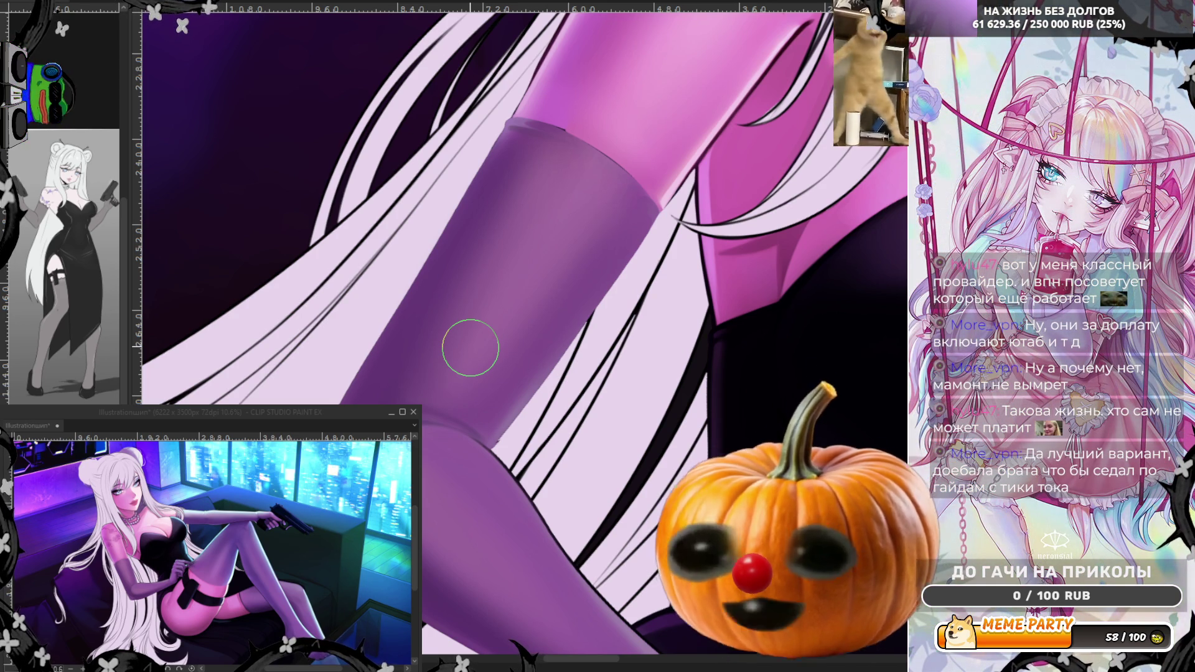
# Step: Hide the covering hair and airbrush soft light along the leg's edge, redoing one stroke, then mirror the view
pyautogui.scroll(5, 471, 348)
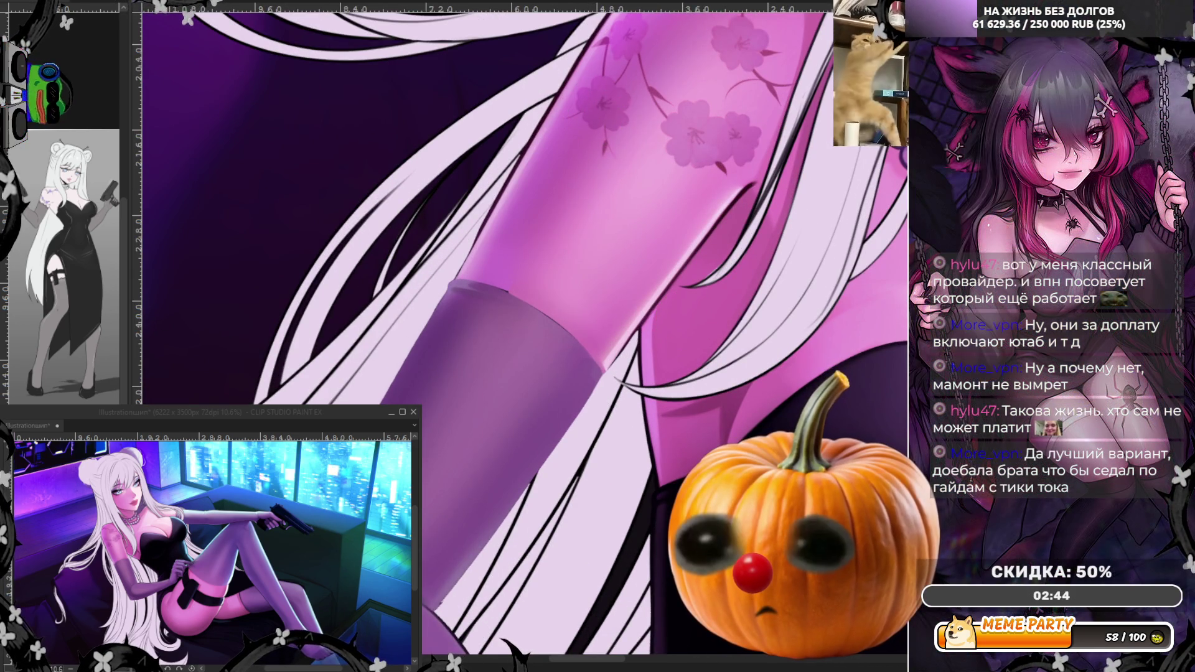
pyautogui.scroll(1, 622, 233)
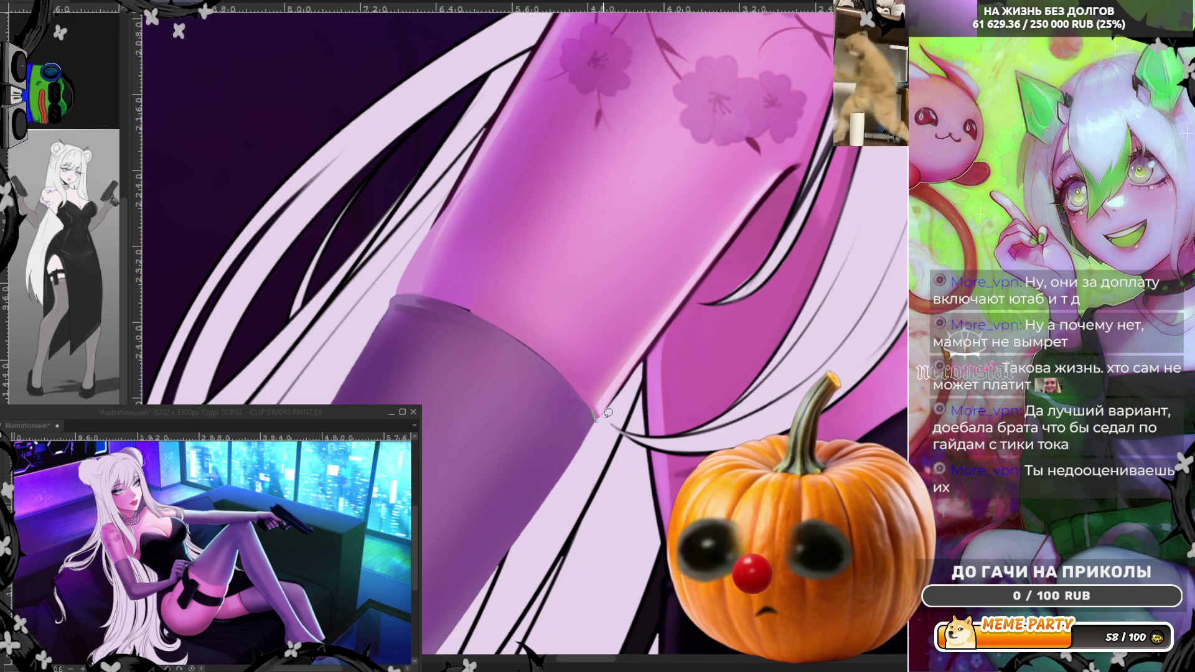
pyautogui.moveTo(602, 399); pyautogui.dragTo(607, 394)
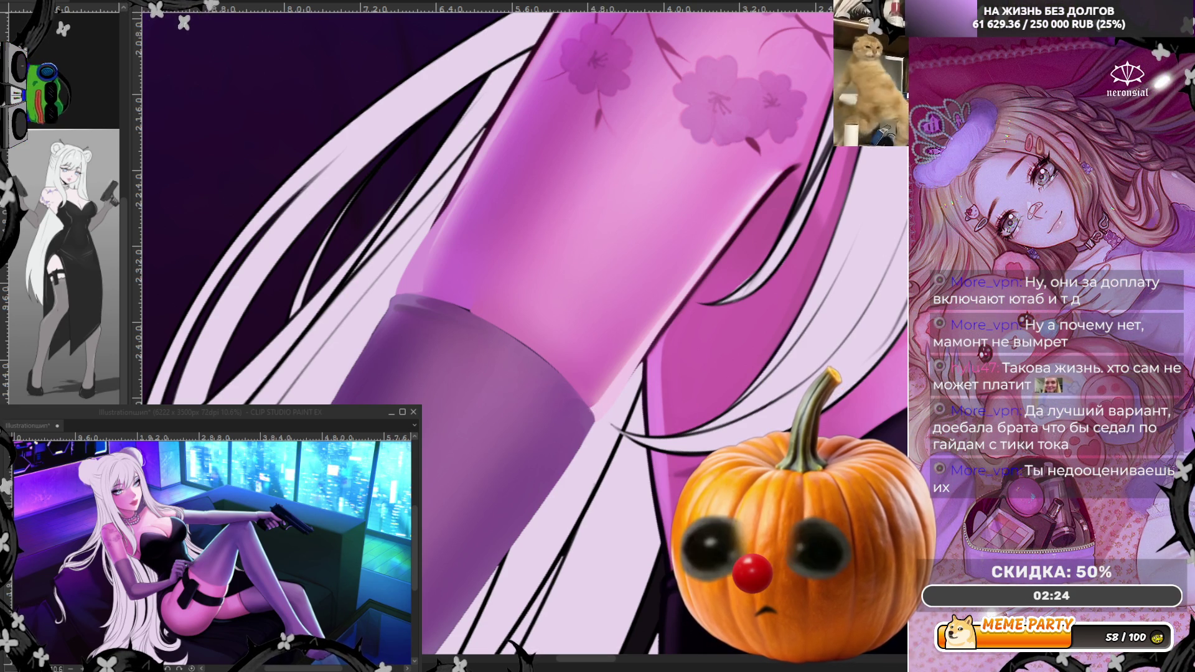
pyautogui.hotkey('ctrl', 'z')
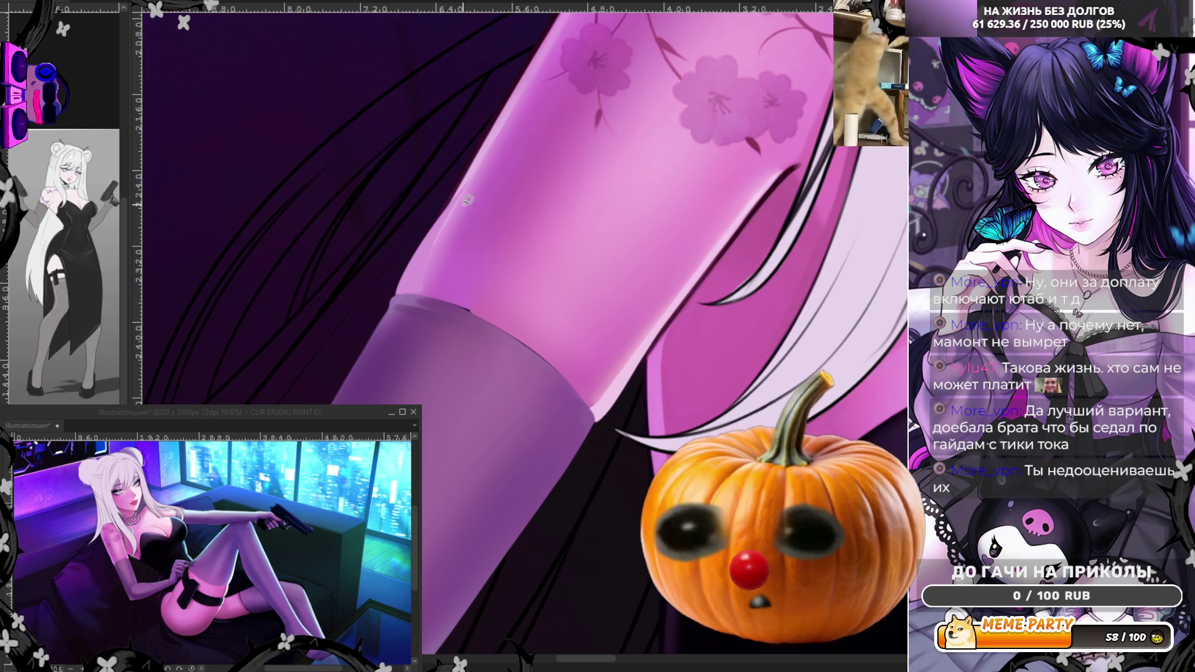
pyautogui.moveTo(403, 285); pyautogui.dragTo(533, 76)
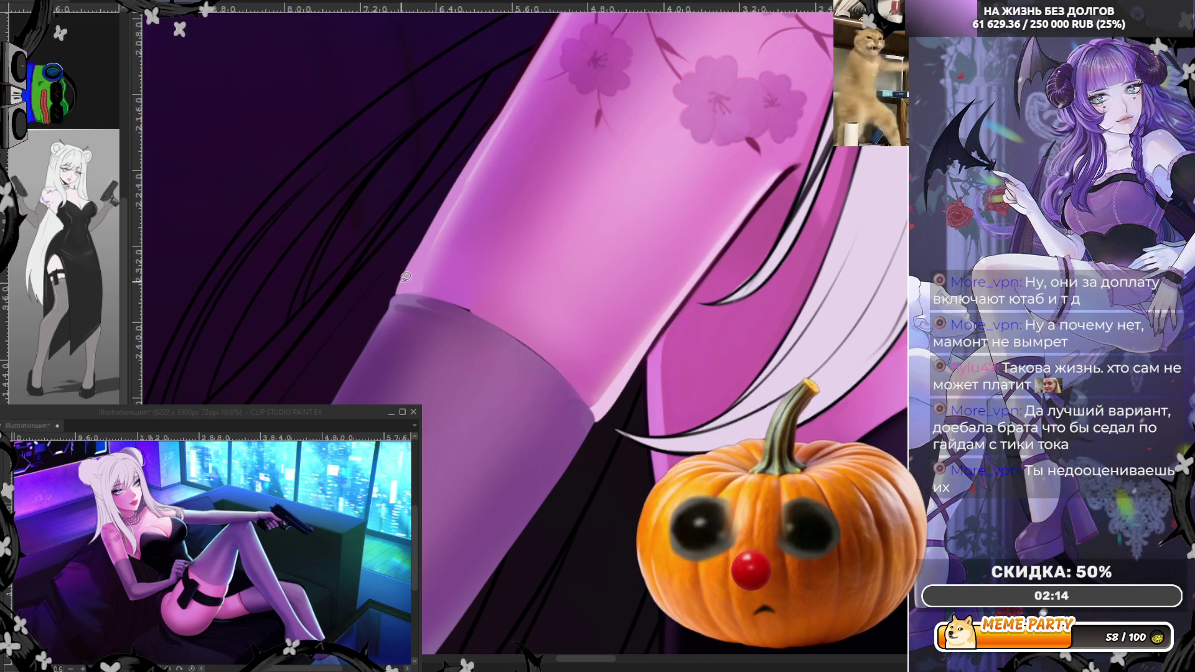
pyautogui.moveTo(407, 267)
pyautogui.mouseDown()
pyautogui.moveTo(458, 177)
pyautogui.moveTo(424, 248)
pyautogui.mouseUp()
pyautogui.hotkey('ctrl', 'z')
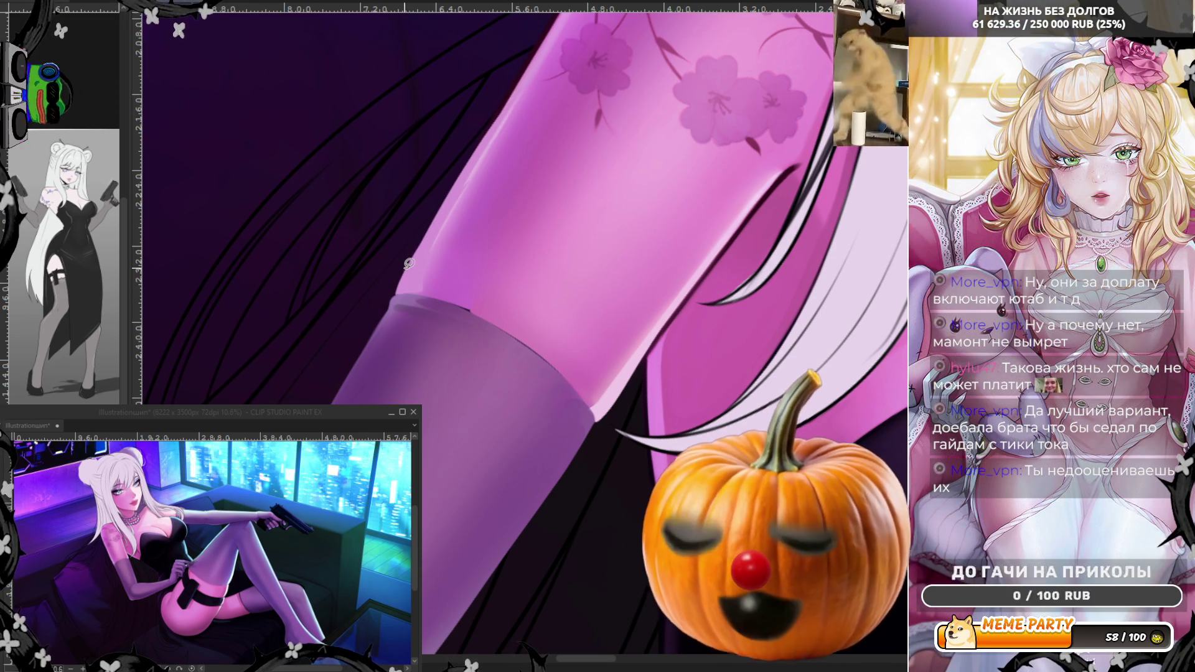
pyautogui.moveTo(407, 266); pyautogui.dragTo(504, 109)
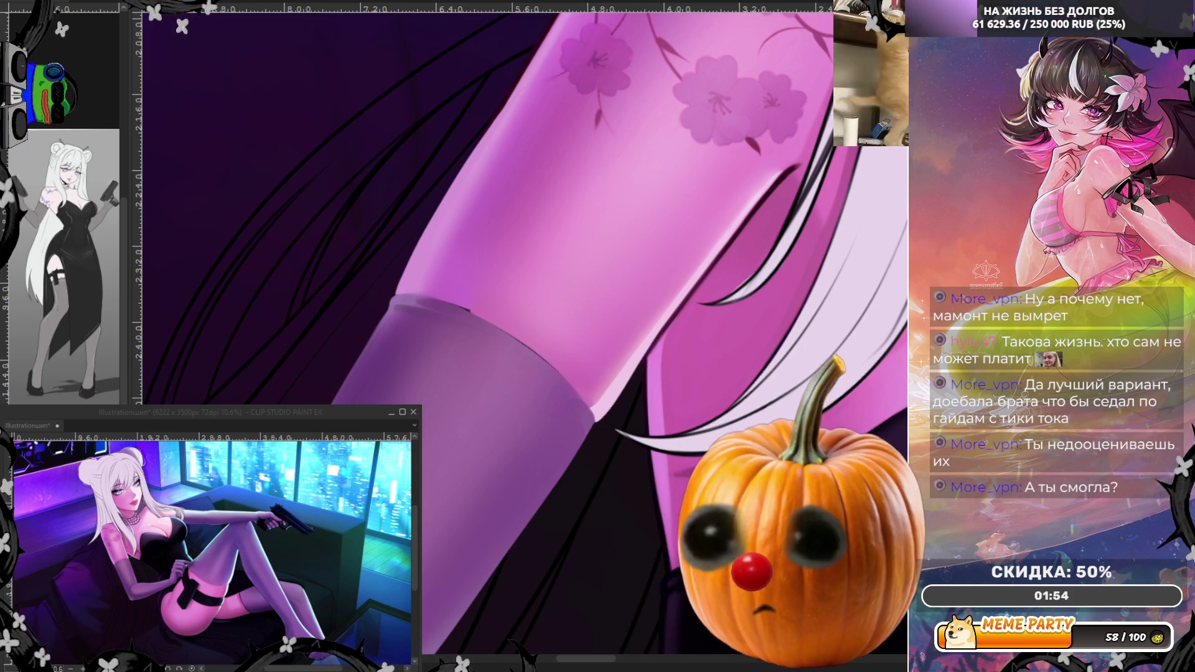
pyautogui.press('h')
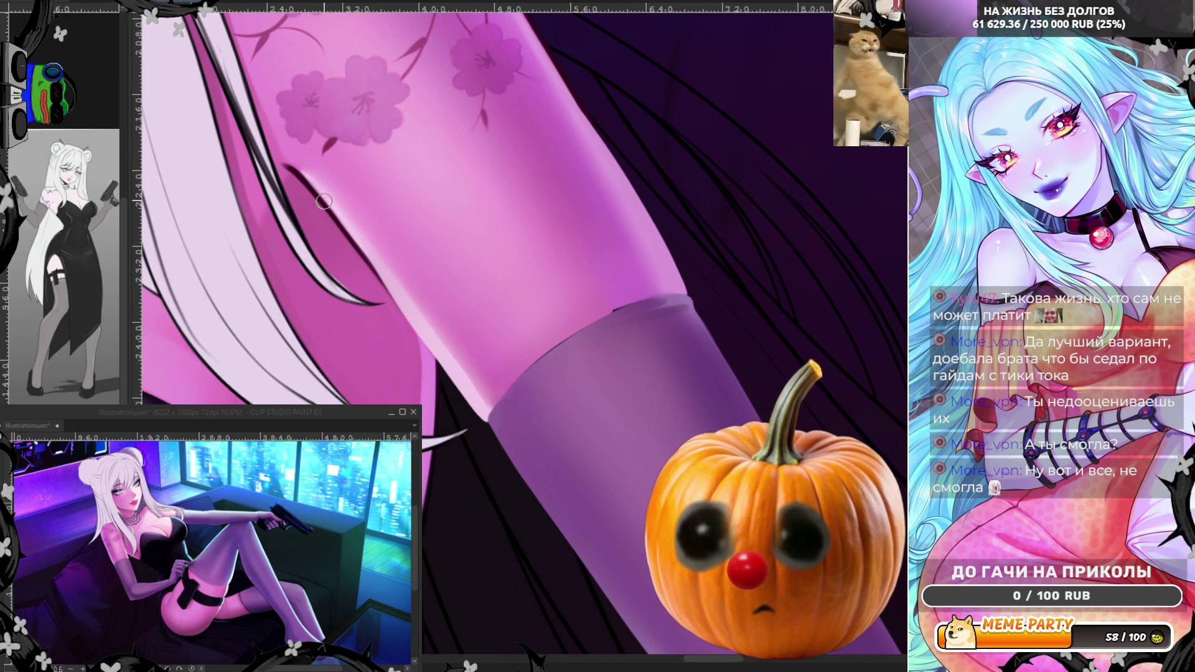
# Step: Try two lighter strokes along the leg edge and undo both
pyautogui.moveTo(328, 207); pyautogui.dragTo(393, 286)
pyautogui.hotkey('ctrl', 'z')
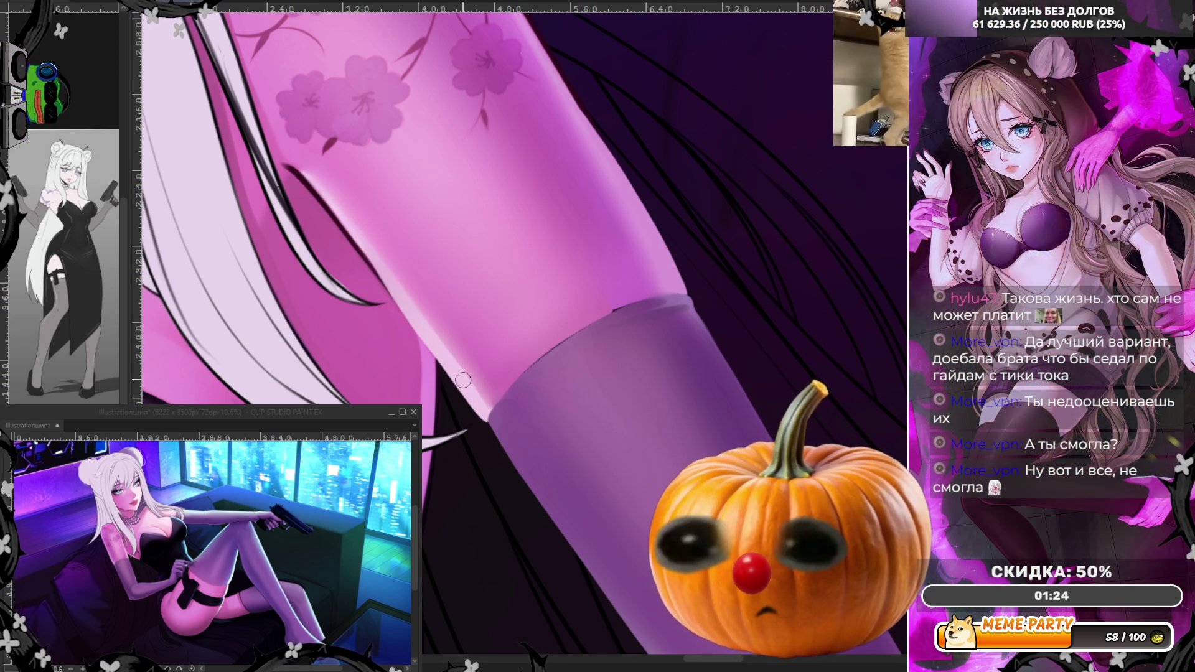
pyautogui.moveTo(471, 396); pyautogui.dragTo(374, 272)
pyautogui.hotkey('ctrl', 'z')
# Step: Rotate the view and airbrush a soft shadow band along the thigh's upper edge
pyautogui.press('^')
pyautogui.press('^')
pyautogui.press('^')
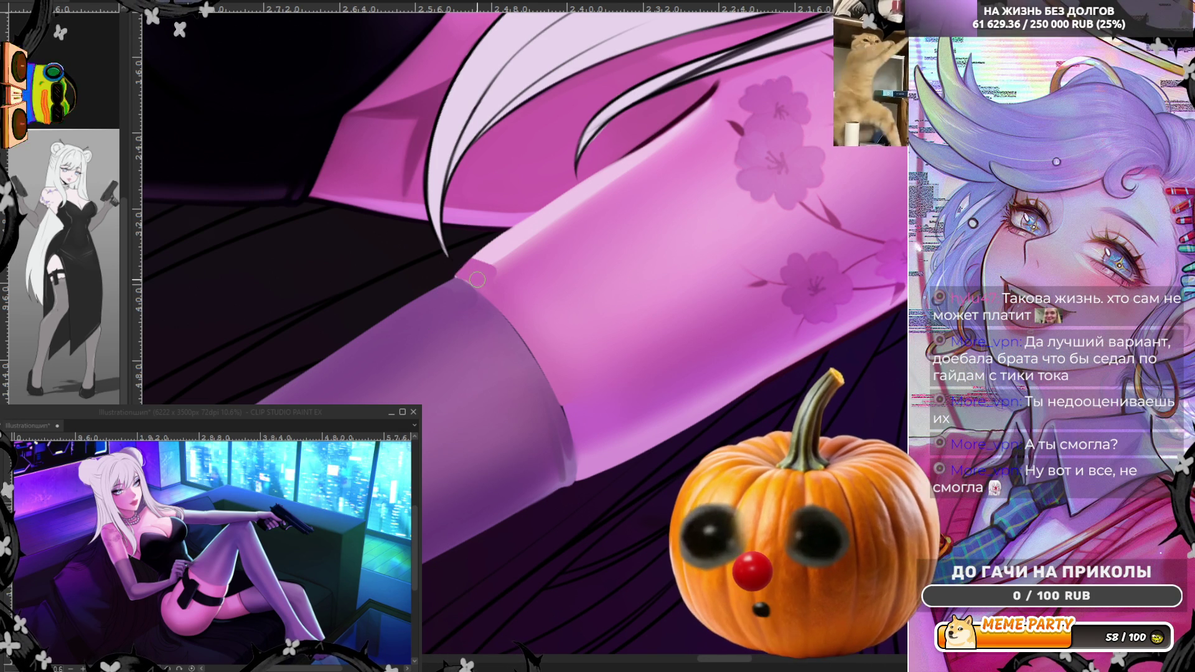
pyautogui.moveTo(474, 267)
pyautogui.mouseDown()
pyautogui.moveTo(615, 170)
pyautogui.moveTo(583, 194)
pyautogui.mouseUp()
pyautogui.moveTo(510, 249); pyautogui.dragTo(693, 133)
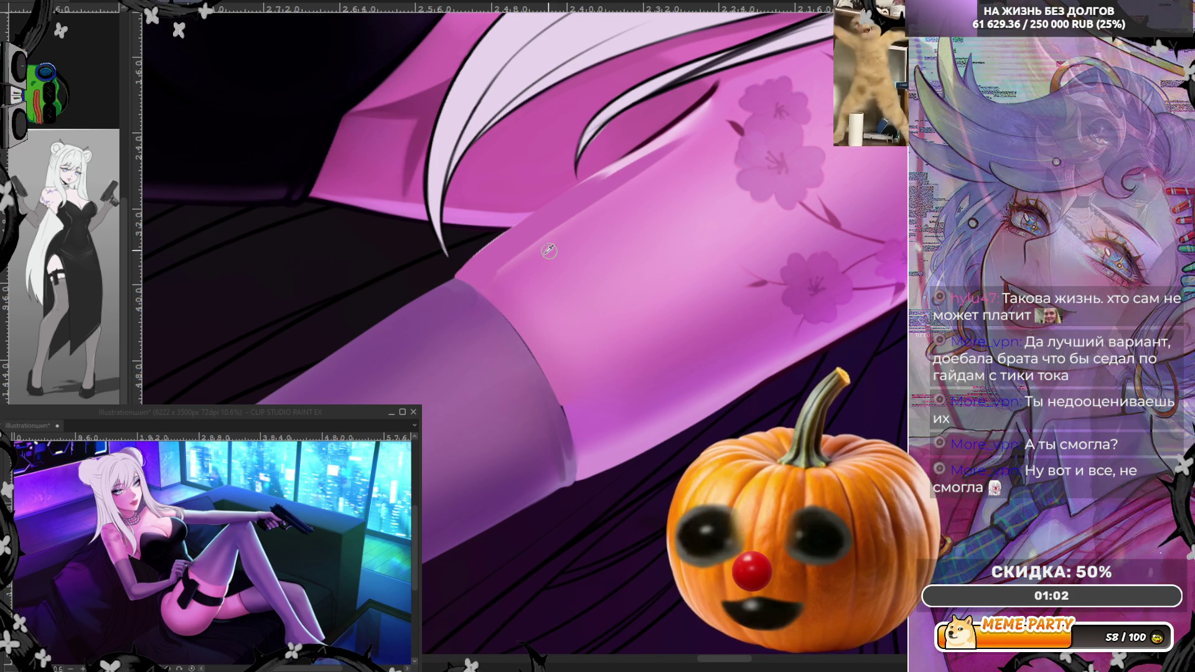
pyautogui.moveTo(502, 272); pyautogui.dragTo(616, 187)
pyautogui.moveTo(535, 227)
pyautogui.mouseDown()
pyautogui.moveTo(635, 171)
pyautogui.moveTo(695, 115)
pyautogui.mouseUp()
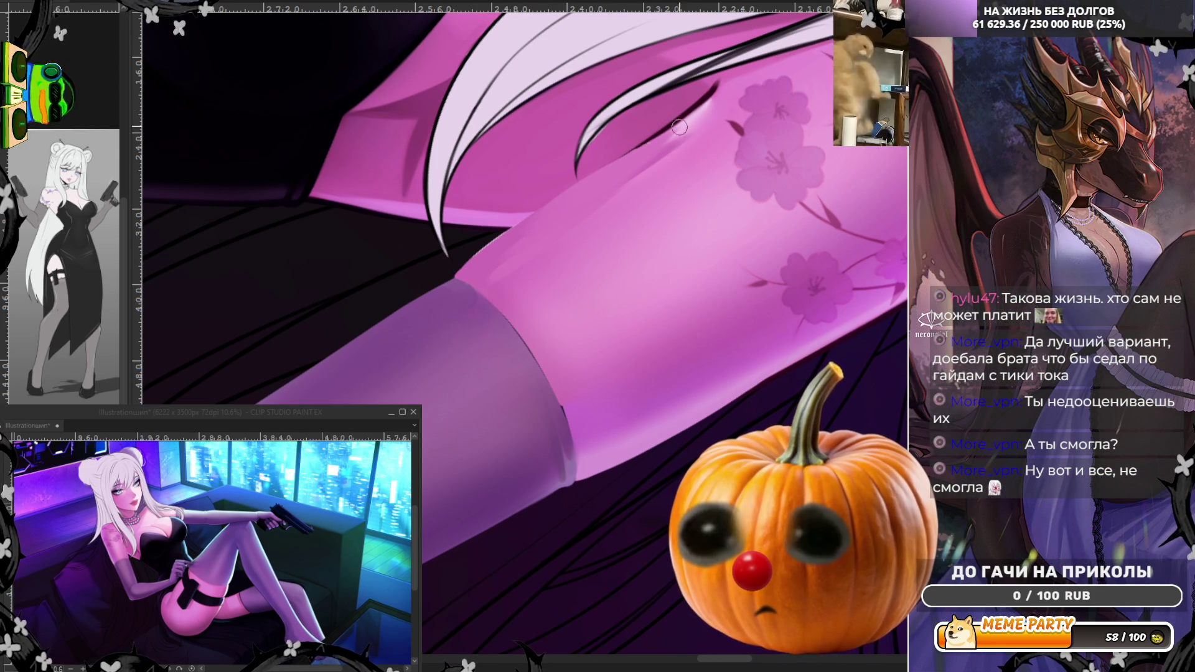
pyautogui.moveTo(473, 271); pyautogui.dragTo(574, 202)
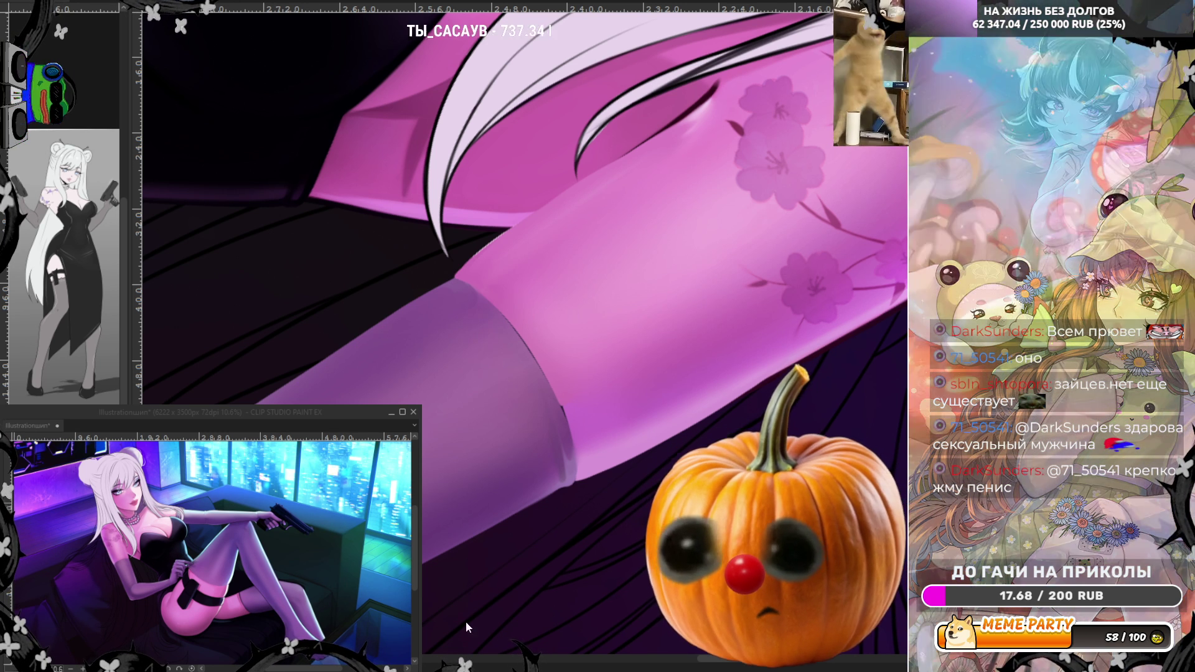
# Step: Open the pumpkin avatar's editor from its context menu, then close the editor again
pyautogui.rightClick(232, 279)
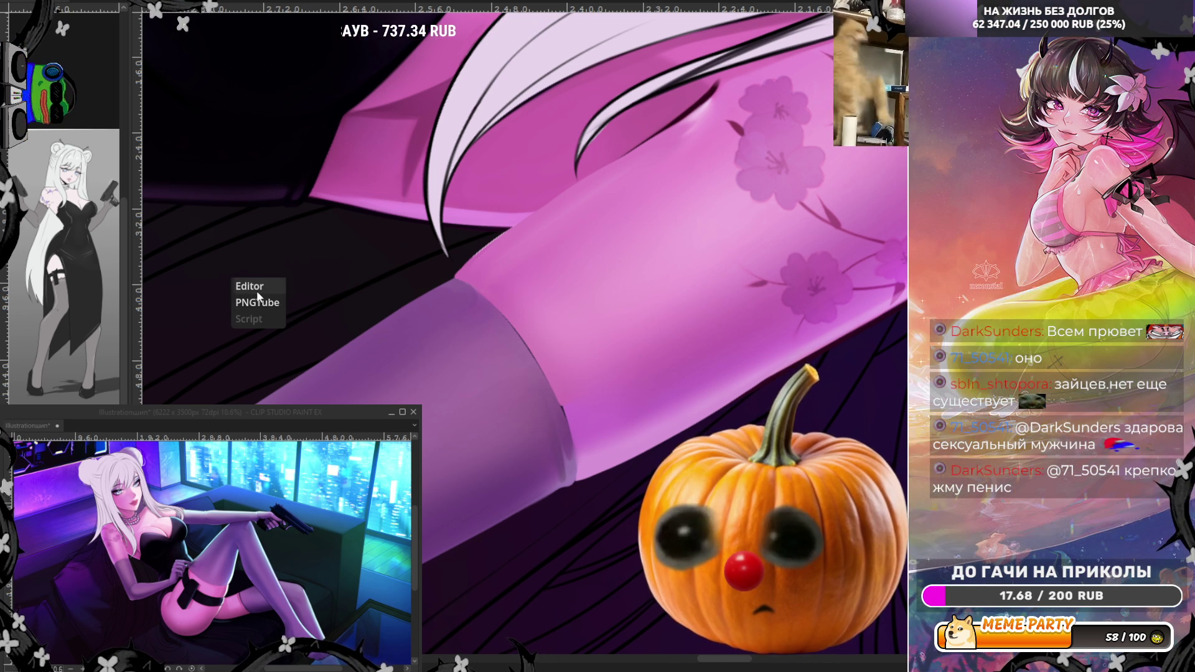
pyautogui.click(249, 286)
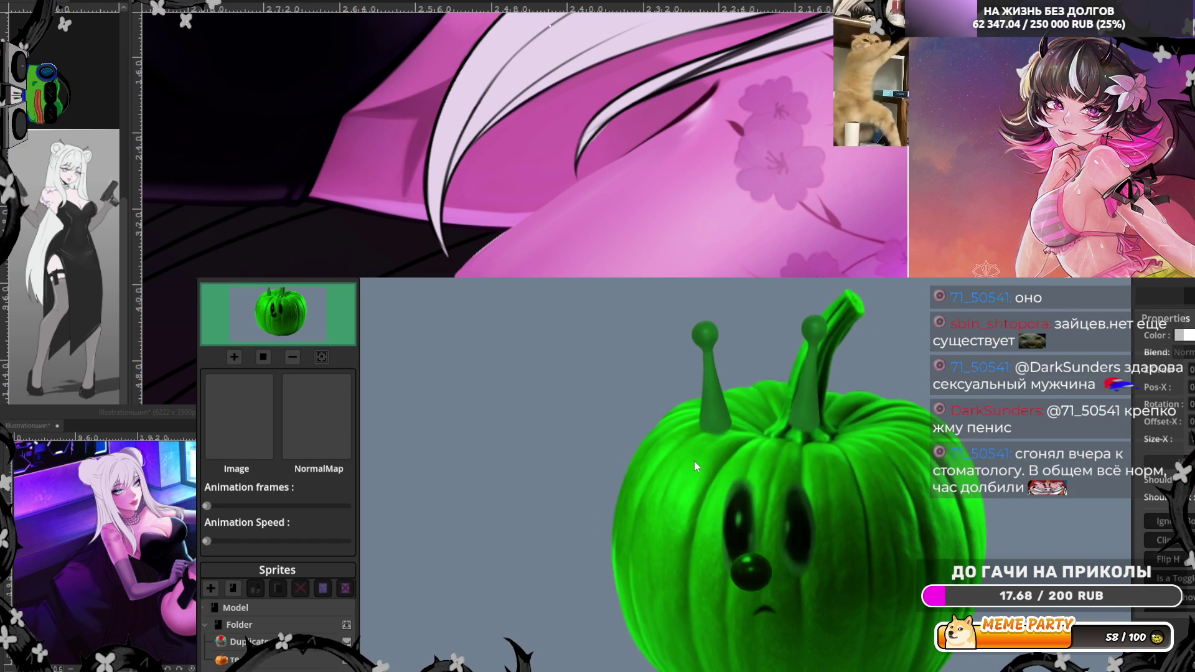
pyautogui.rightClick(231, 279)
pyautogui.click(257, 303)
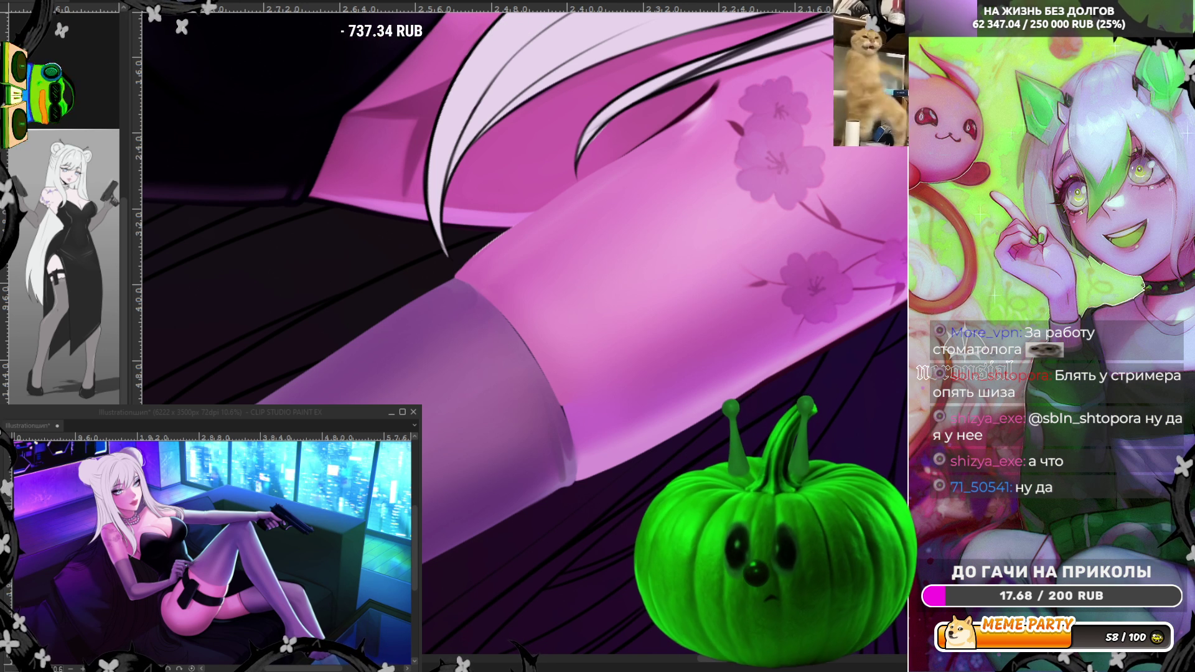
# Step: Mirror the canvas horizontally and rotate the view until the tattooed leg stands vertical
pyautogui.scroll(-2, 568, 310)
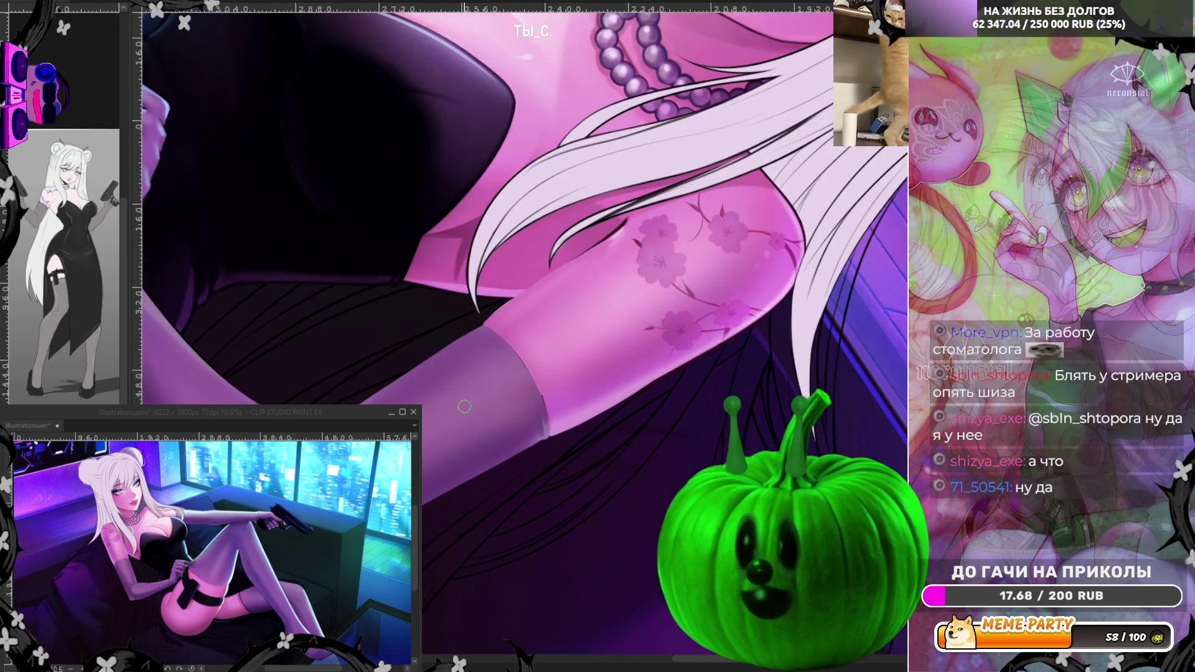
pyautogui.scroll(3, 534, 310)
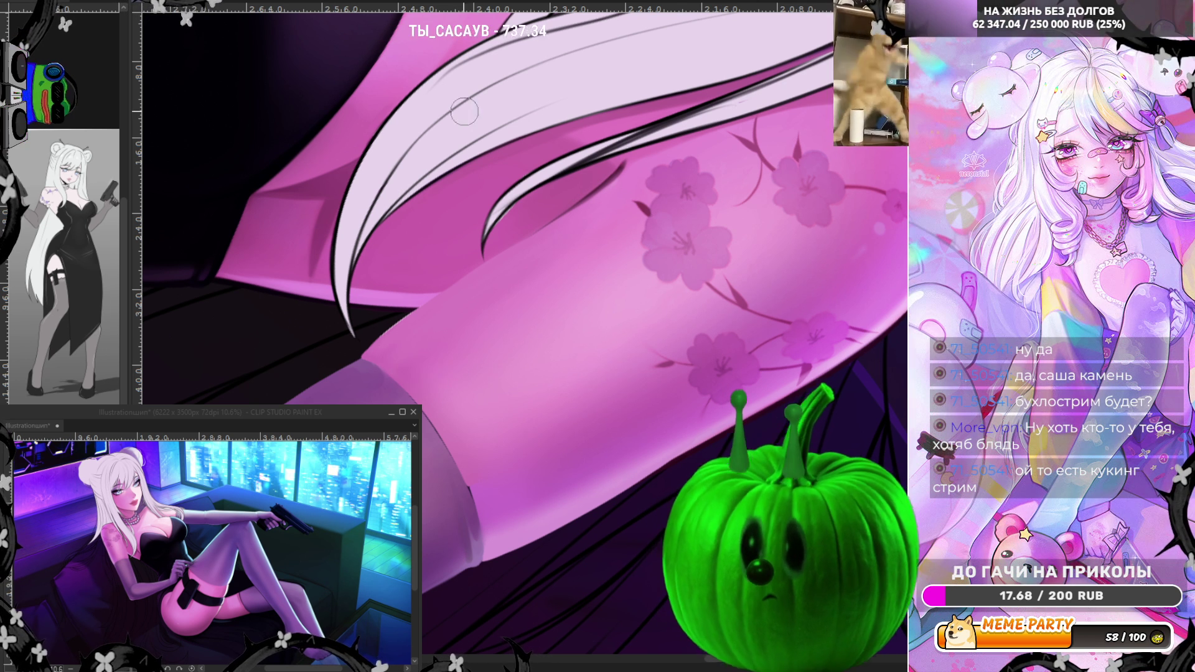
pyautogui.press('h')
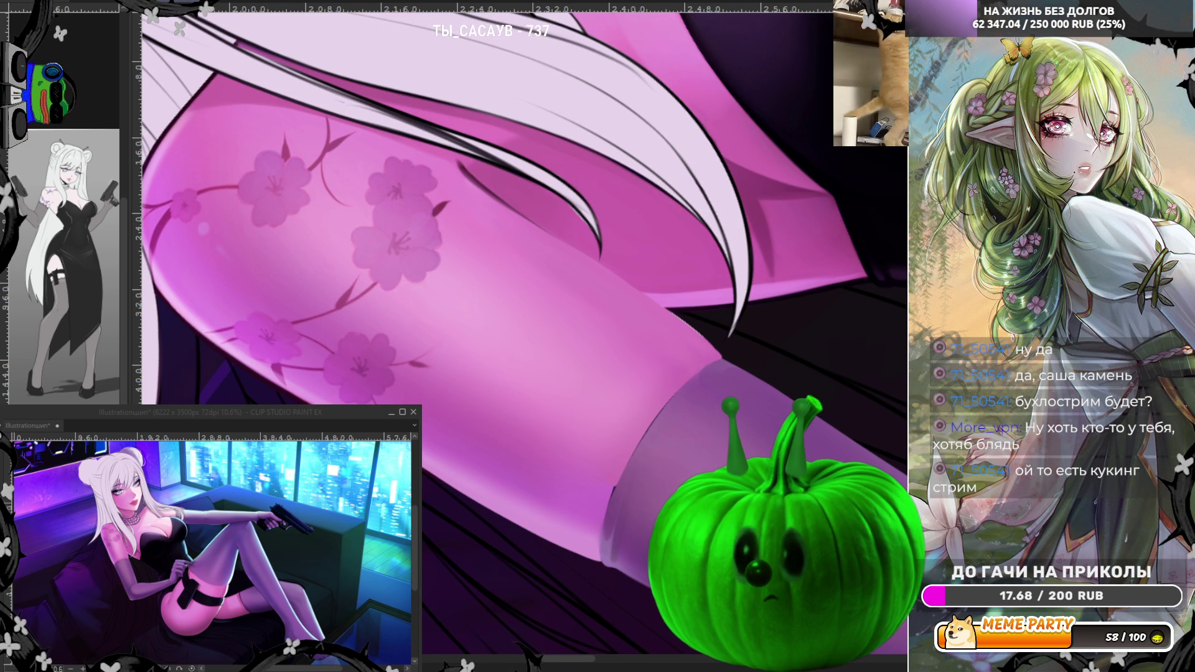
pyautogui.moveTo(435, 261); pyautogui.dragTo(236, 266)
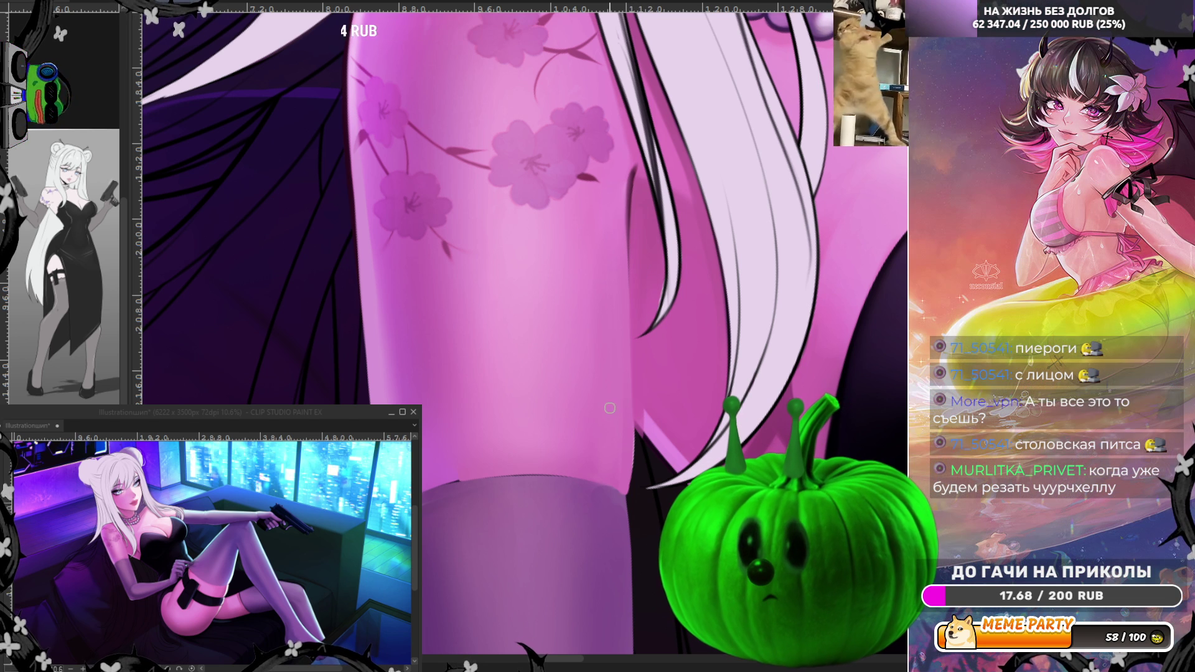
# Step: Enlarge the brush and zoom out to the shoulder, pearl necklace and bodice
pyautogui.press(']')
pyautogui.press(']')
pyautogui.press(']')
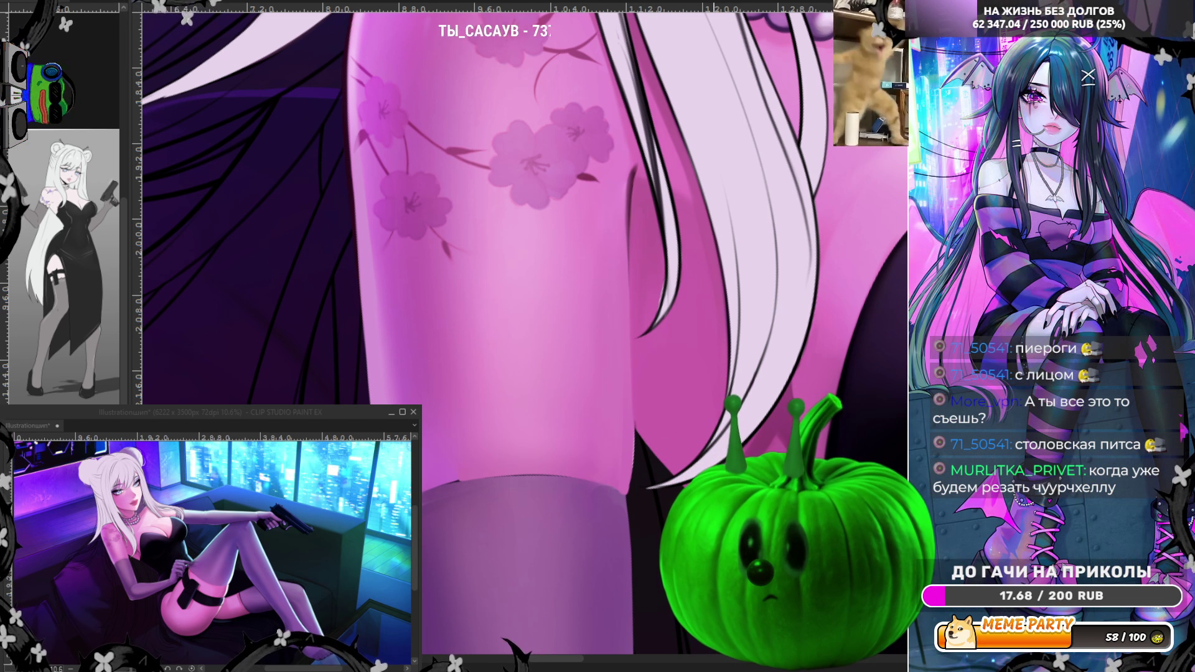
pyautogui.scroll(-3, 682, 272)
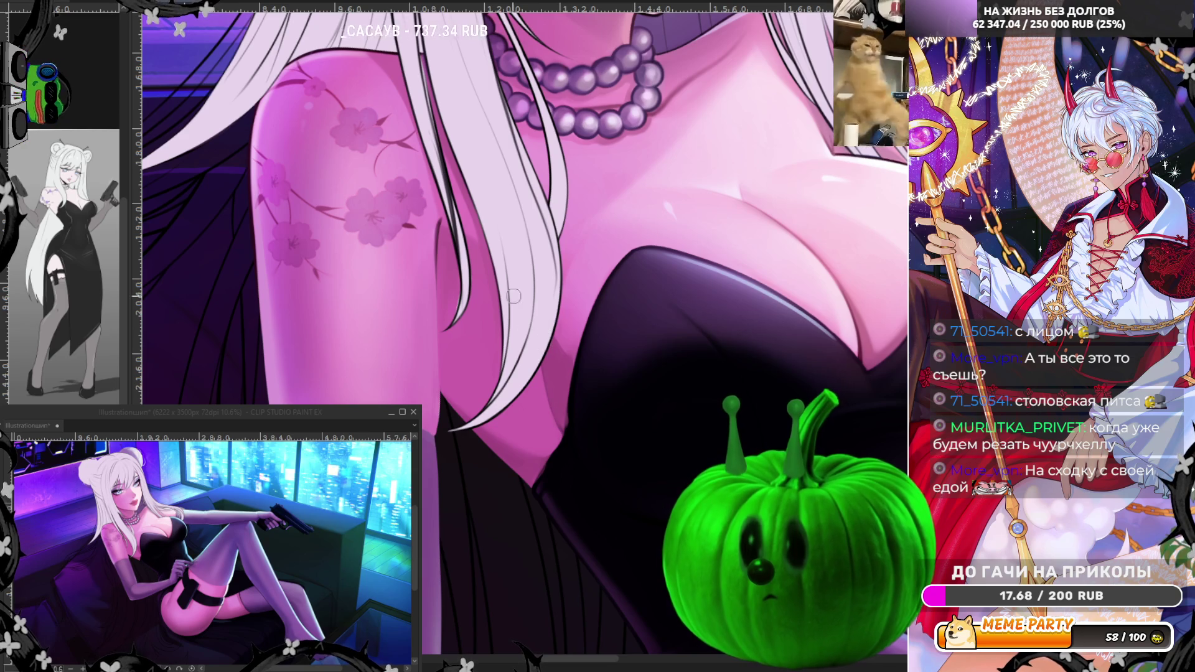
# Step: Enlarge the brush further and mirror the view to check the chest shading
pyautogui.press(']')
pyautogui.press(']')
pyautogui.press(']')
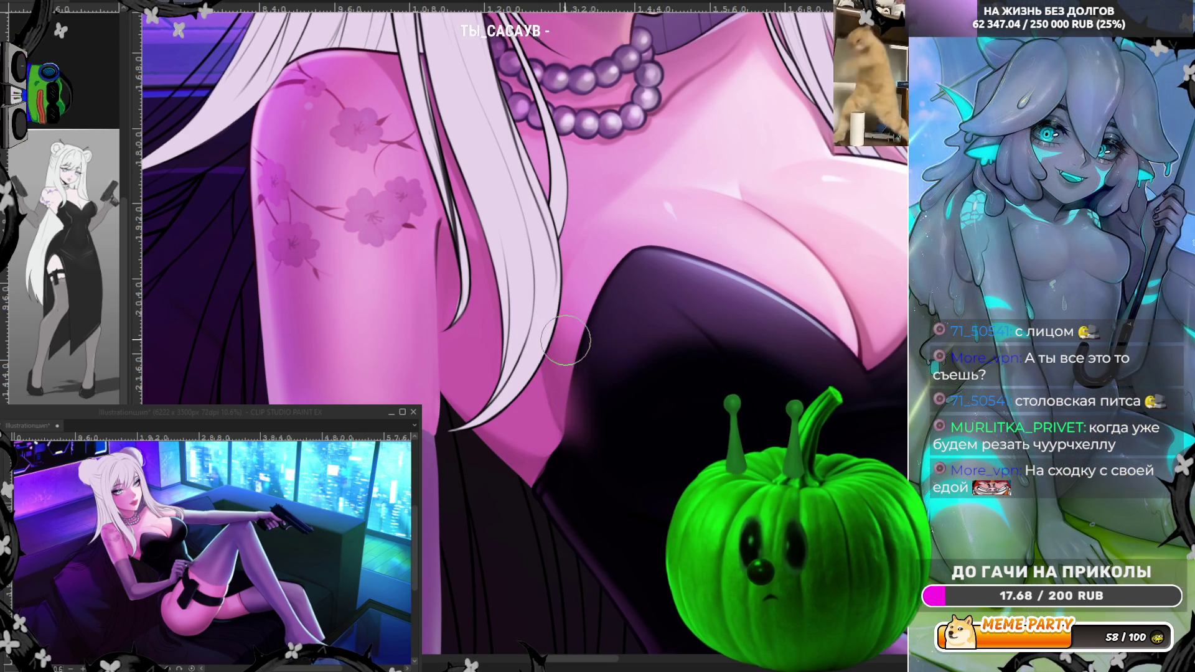
pyautogui.press('h')
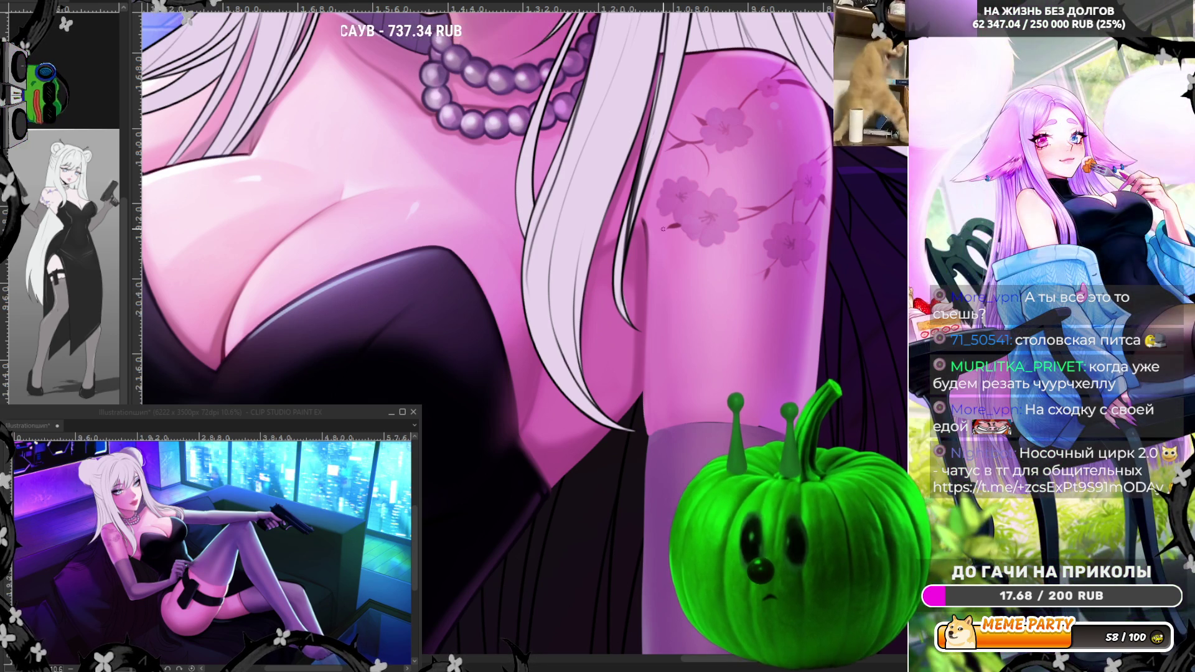
# Step: Sample a skin colour, retouch the arm edge beside the chest, then unflip the view
pyautogui.keyDown('alt'); pyautogui.click(639, 221); pyautogui.keyUp('alt')
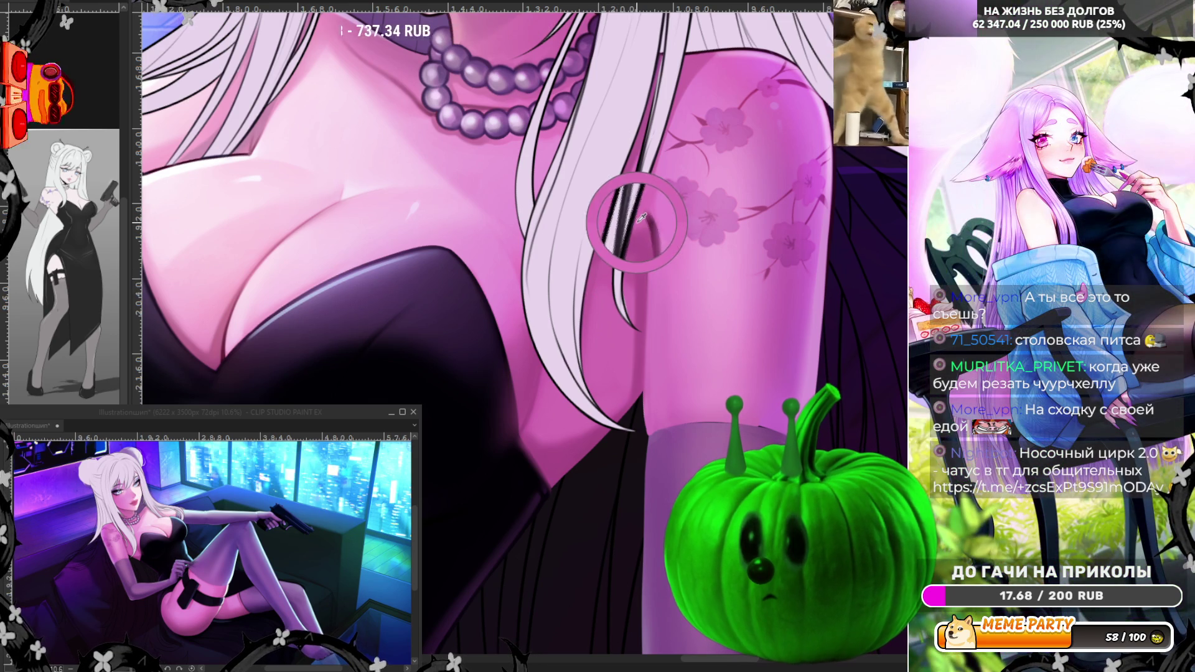
pyautogui.keyDown('alt'); pyautogui.click(644, 219); pyautogui.keyUp('alt')
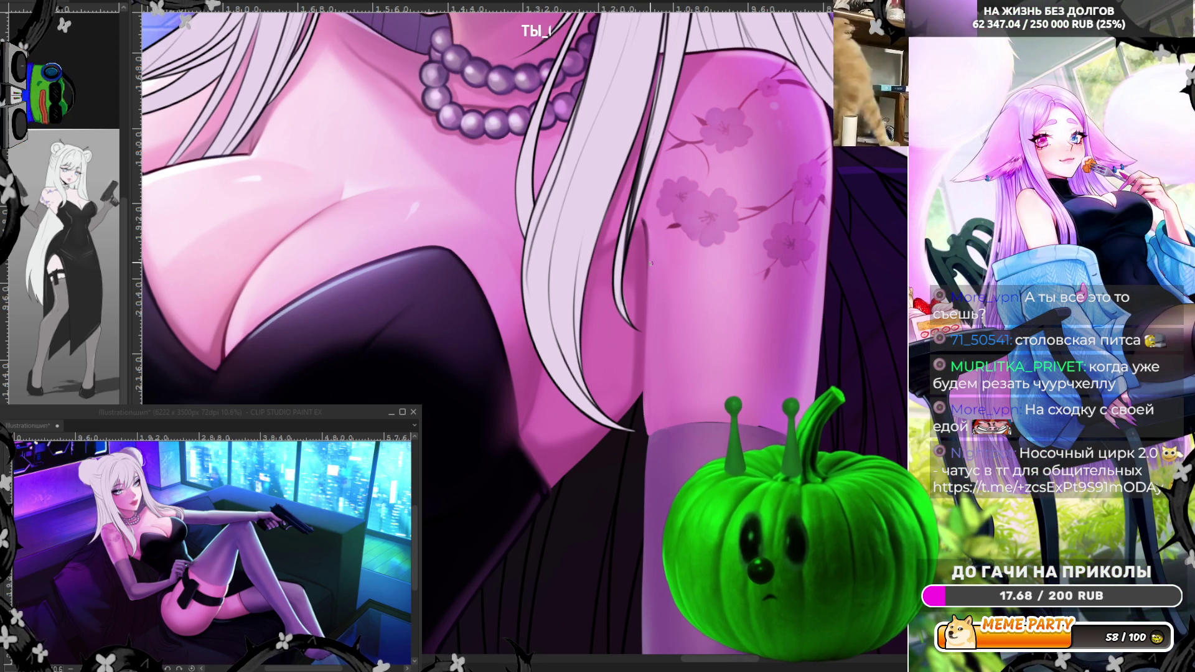
pyautogui.moveTo(645, 228); pyautogui.dragTo(645, 400)
pyautogui.hotkey('ctrl', 'z')
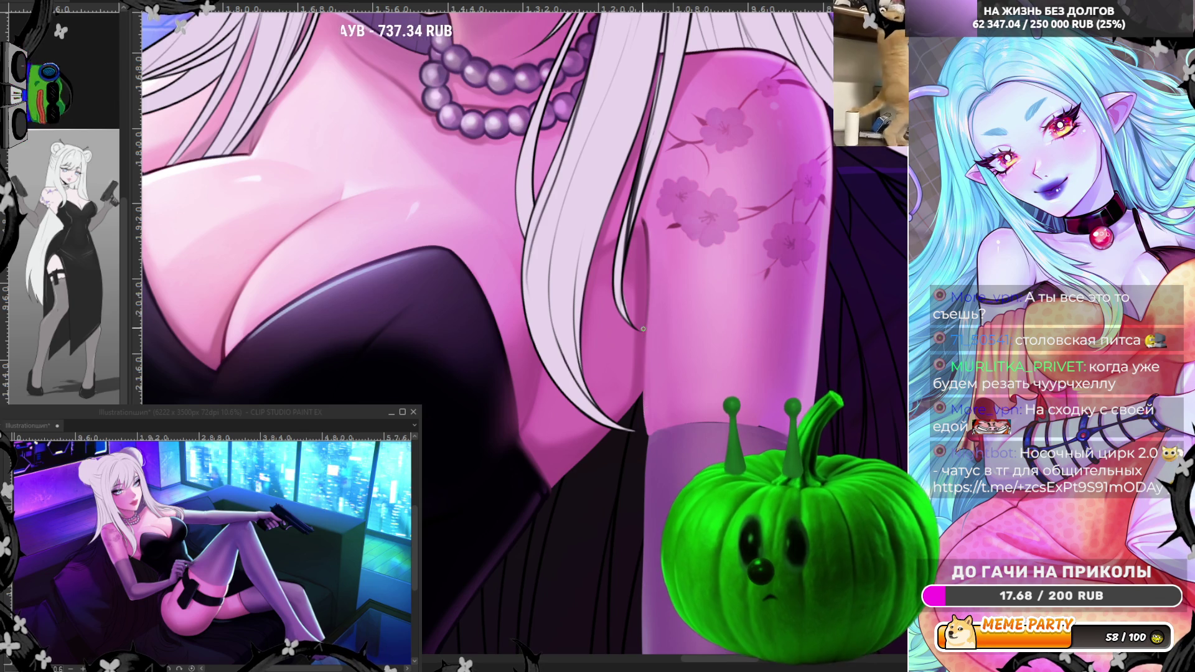
pyautogui.moveTo(646, 316); pyautogui.dragTo(647, 405)
pyautogui.hotkey('ctrl', 'z')
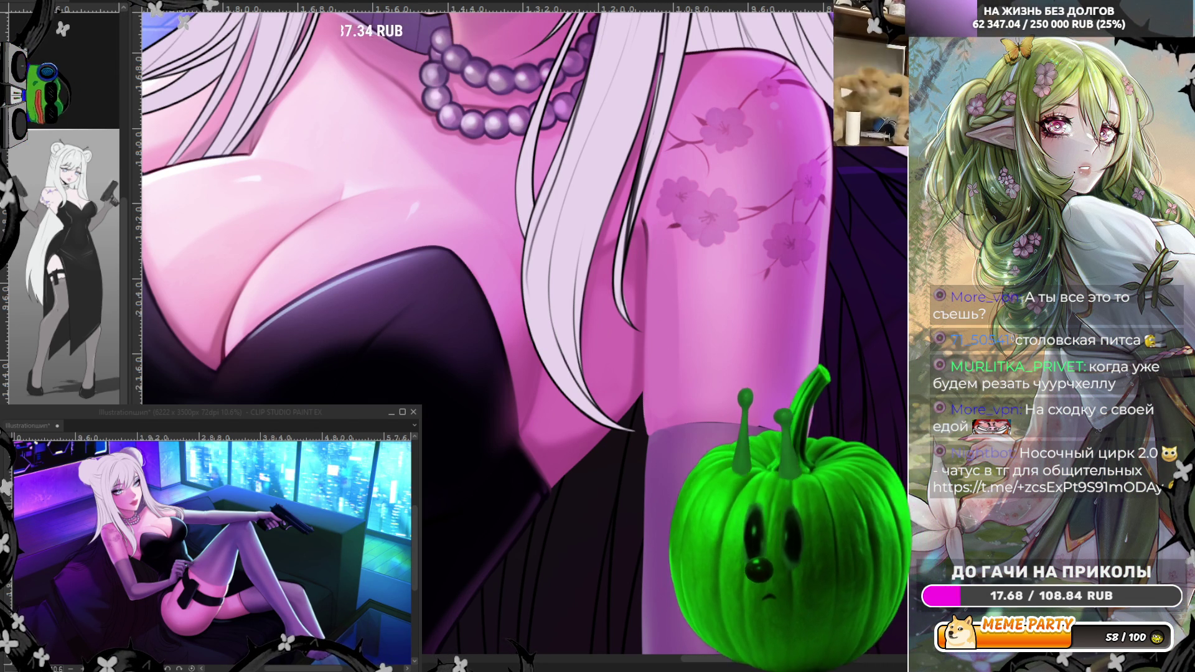
pyautogui.press('h')
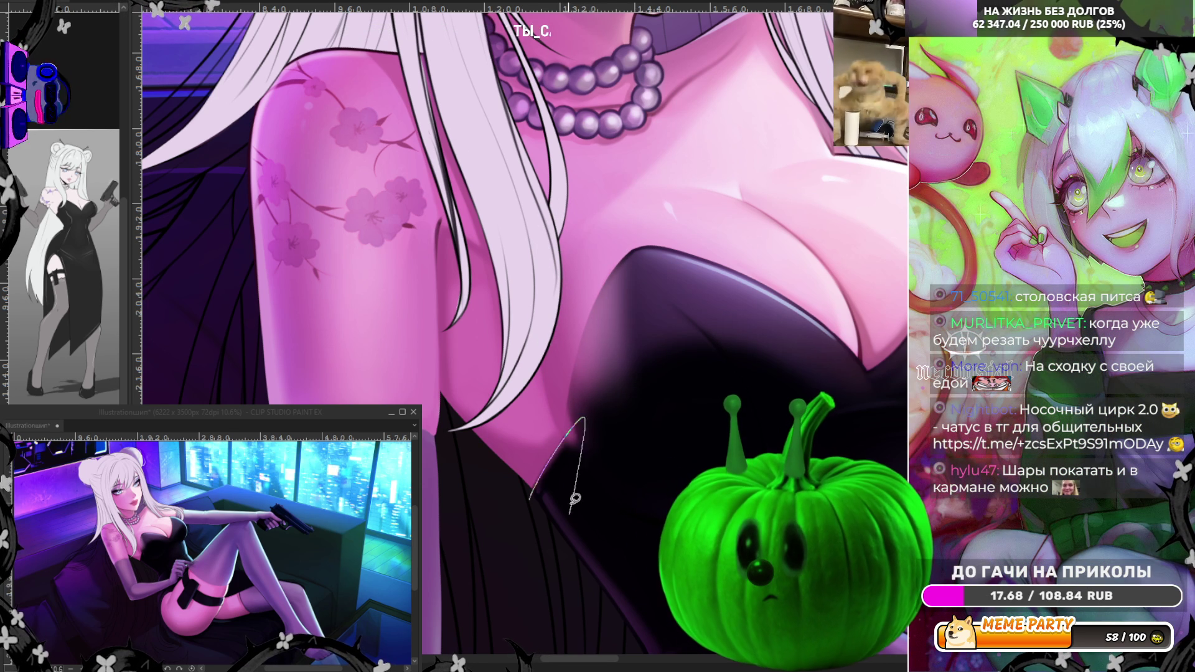
# Step: Repeatedly trace lasso-fill shapes along the dress neckline's lit edge until the shape looks right
pyautogui.moveTo(531, 496); pyautogui.dragTo(585, 410)
pyautogui.hotkey('ctrl', 'z')
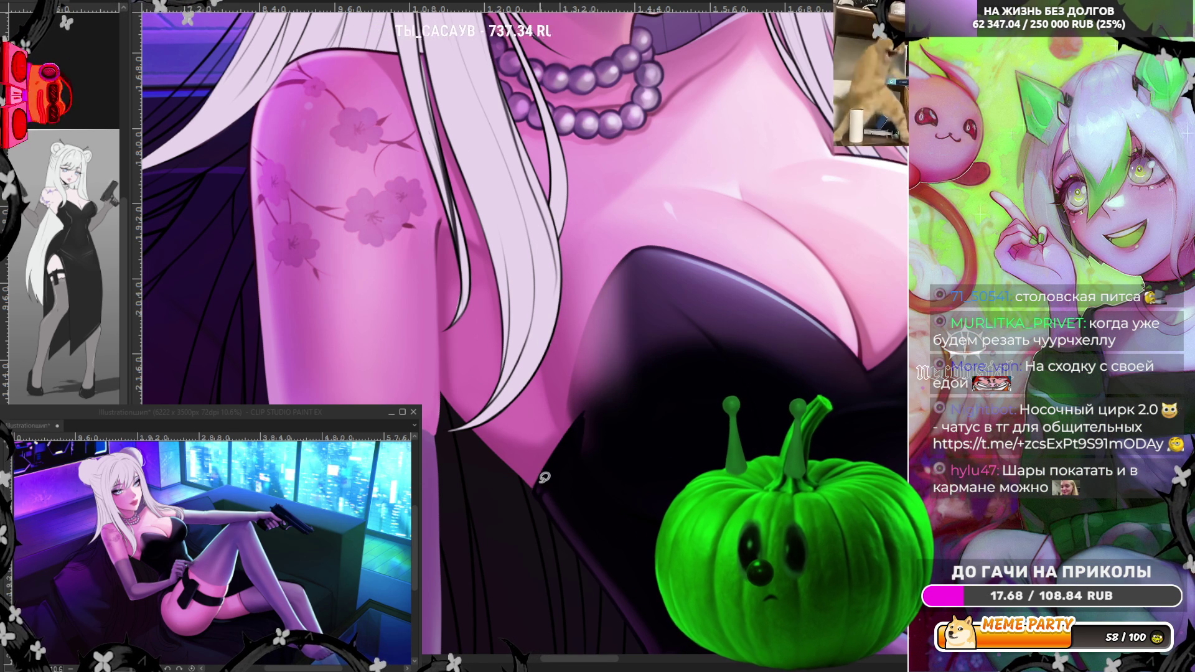
pyautogui.moveTo(621, 276); pyautogui.dragTo(601, 311)
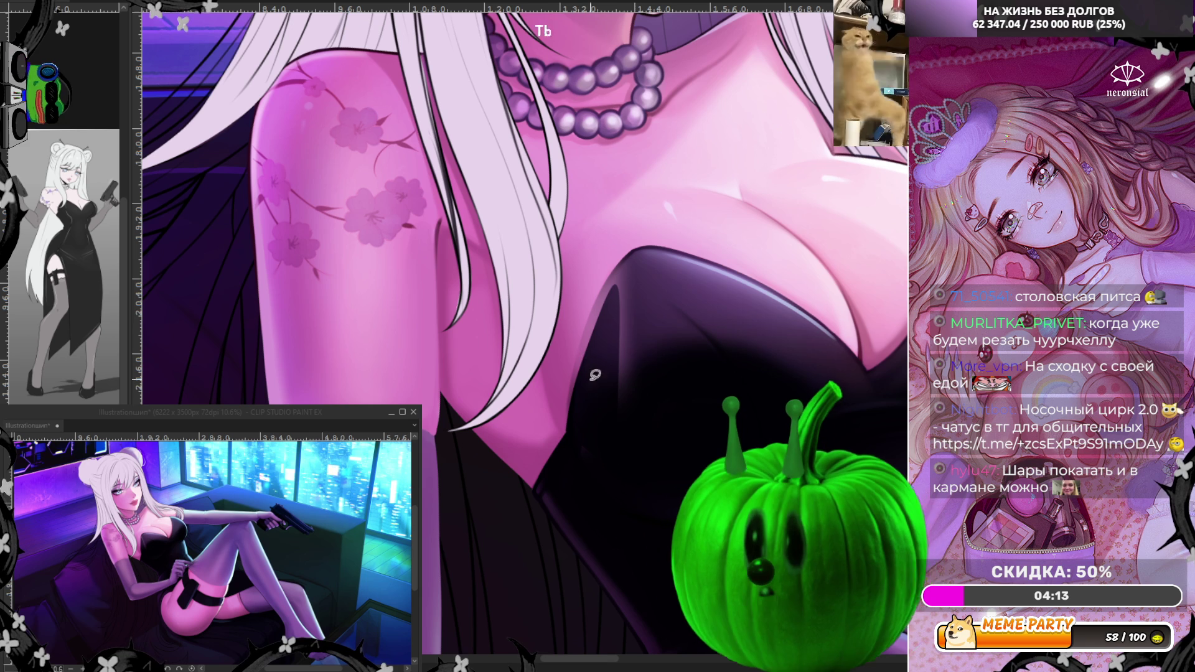
pyautogui.moveTo(564, 447)
pyautogui.mouseDown()
pyautogui.moveTo(596, 292)
pyautogui.moveTo(616, 257)
pyautogui.mouseUp()
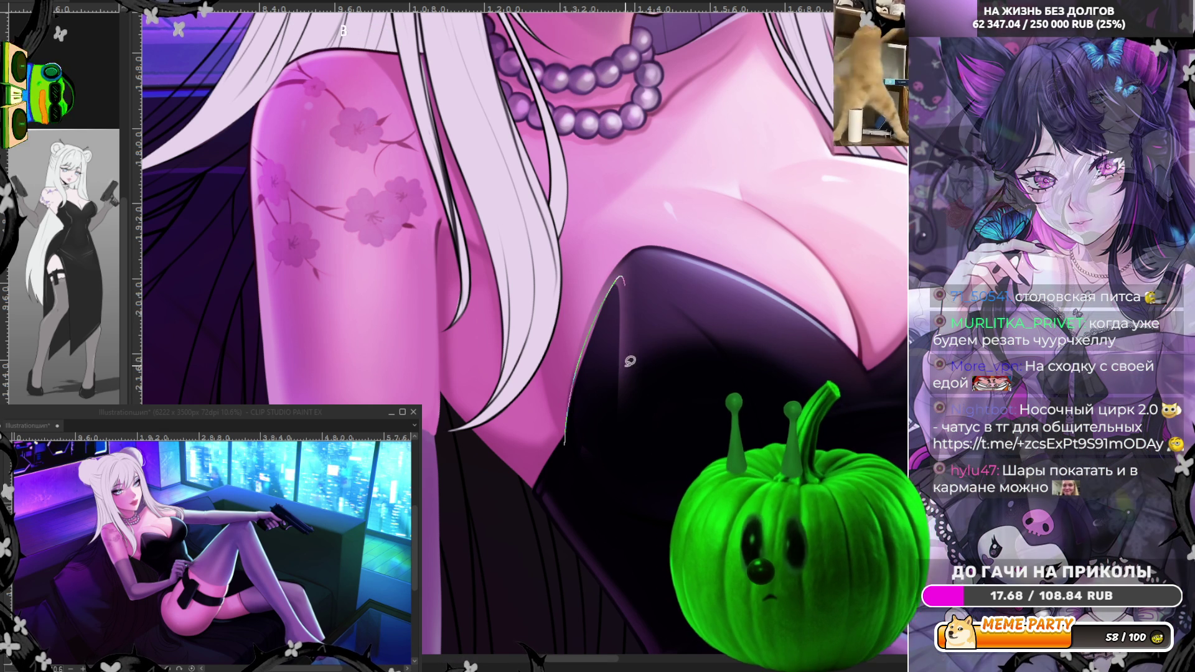
pyautogui.moveTo(568, 436); pyautogui.dragTo(600, 282)
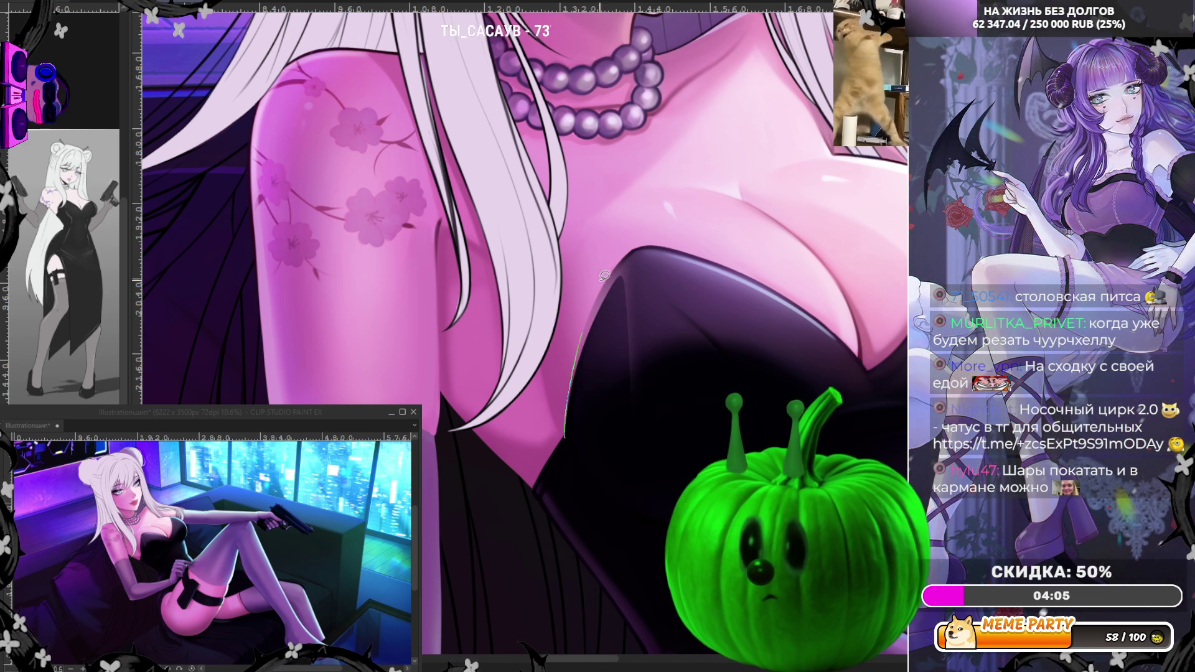
pyautogui.moveTo(636, 236); pyautogui.dragTo(636, 236)
pyautogui.moveTo(572, 436)
pyautogui.mouseDown()
pyautogui.moveTo(621, 268)
pyautogui.moveTo(638, 260)
pyautogui.mouseUp()
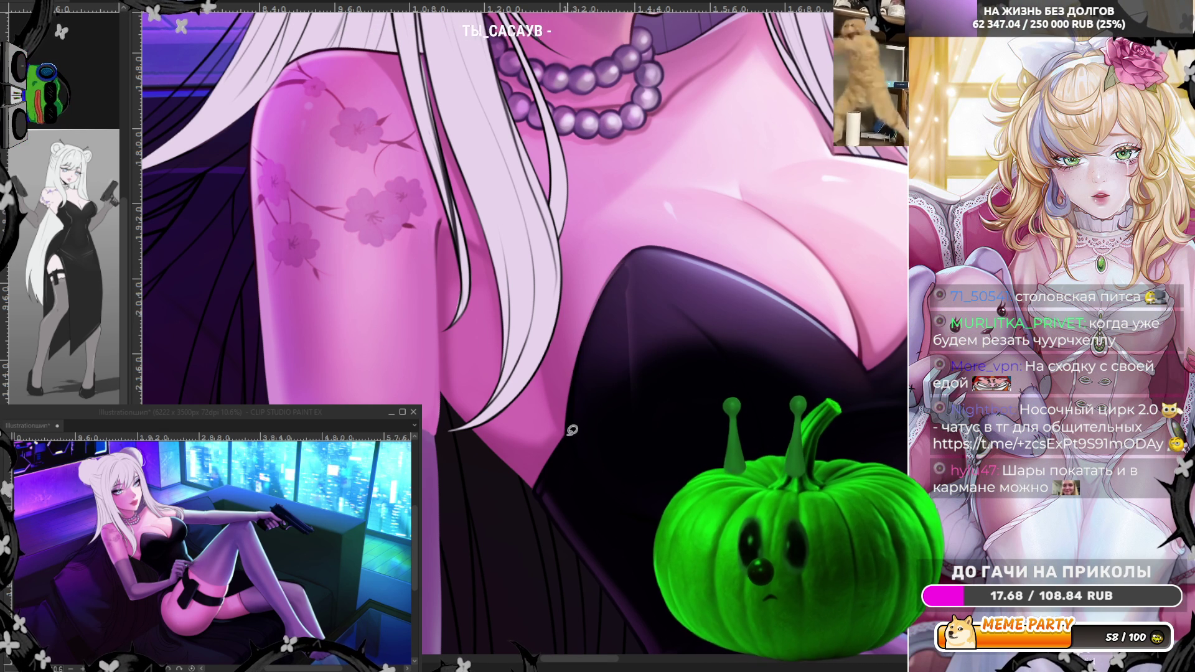
pyautogui.moveTo(569, 438); pyautogui.dragTo(611, 275)
pyautogui.moveTo(570, 439)
pyautogui.mouseDown()
pyautogui.moveTo(595, 308)
pyautogui.moveTo(634, 247)
pyautogui.mouseUp()
pyautogui.moveTo(728, 288)
pyautogui.mouseDown()
pyautogui.moveTo(755, 344)
pyautogui.moveTo(678, 457)
pyautogui.mouseUp()
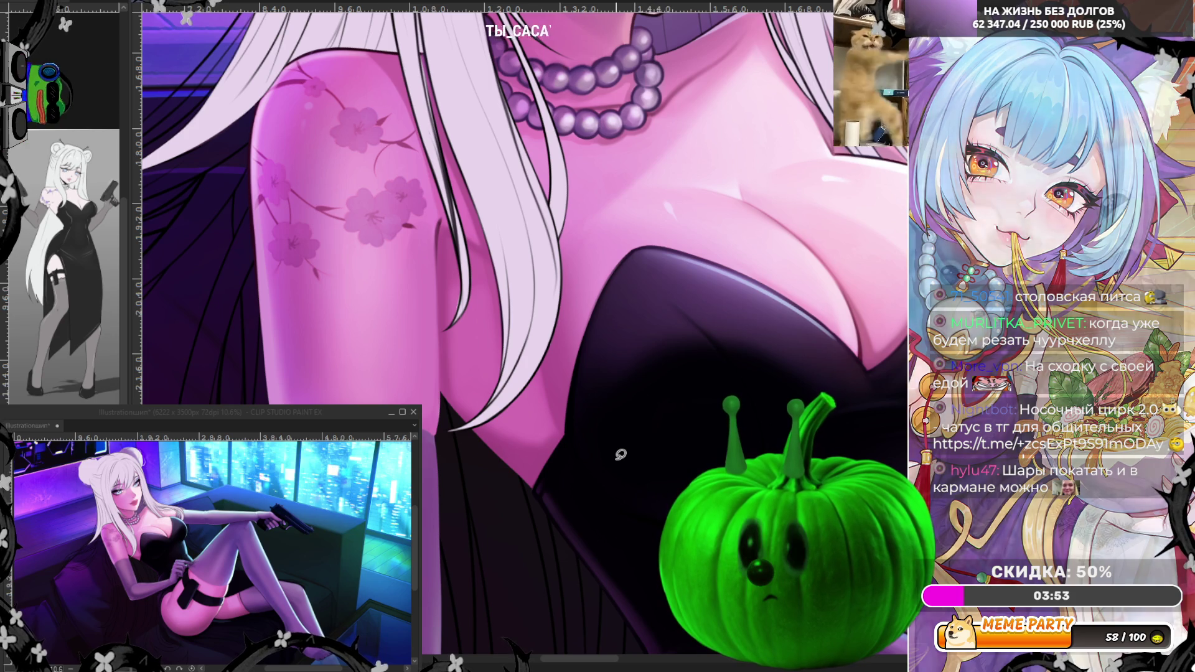
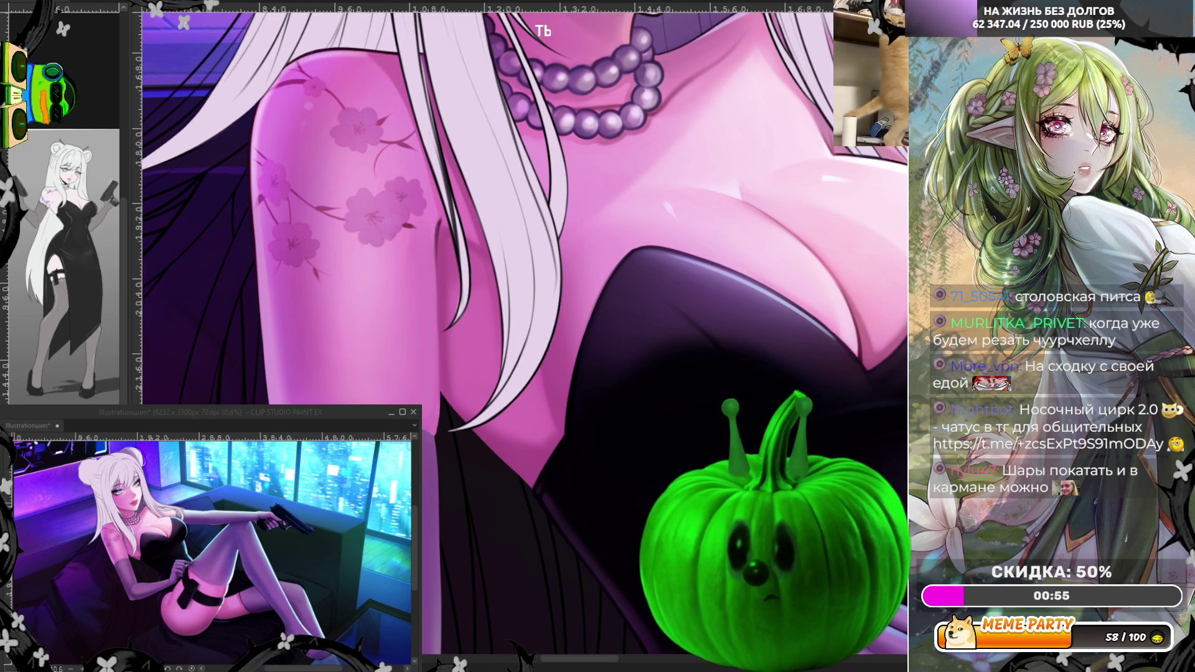
# Step: Paint over the cherry-blossom tattoo on the upper arm with light airbrush strokes, smoothing its shading
pyautogui.hotkey('ctrl', '-')
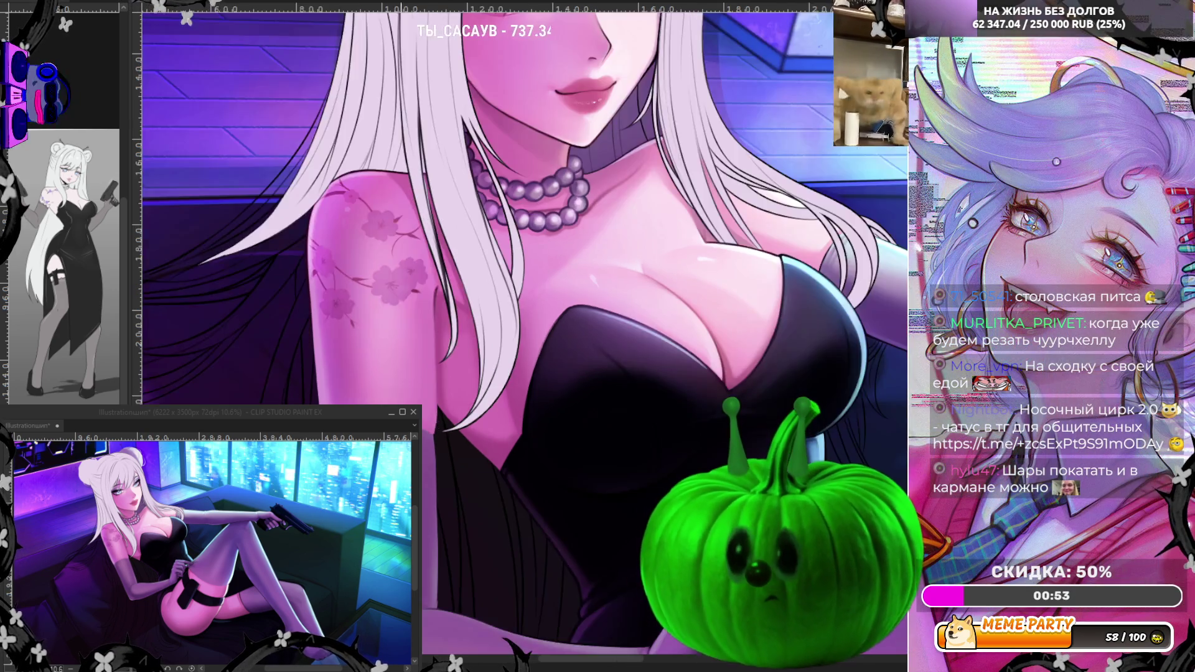
pyautogui.scroll(4, 526, 412)
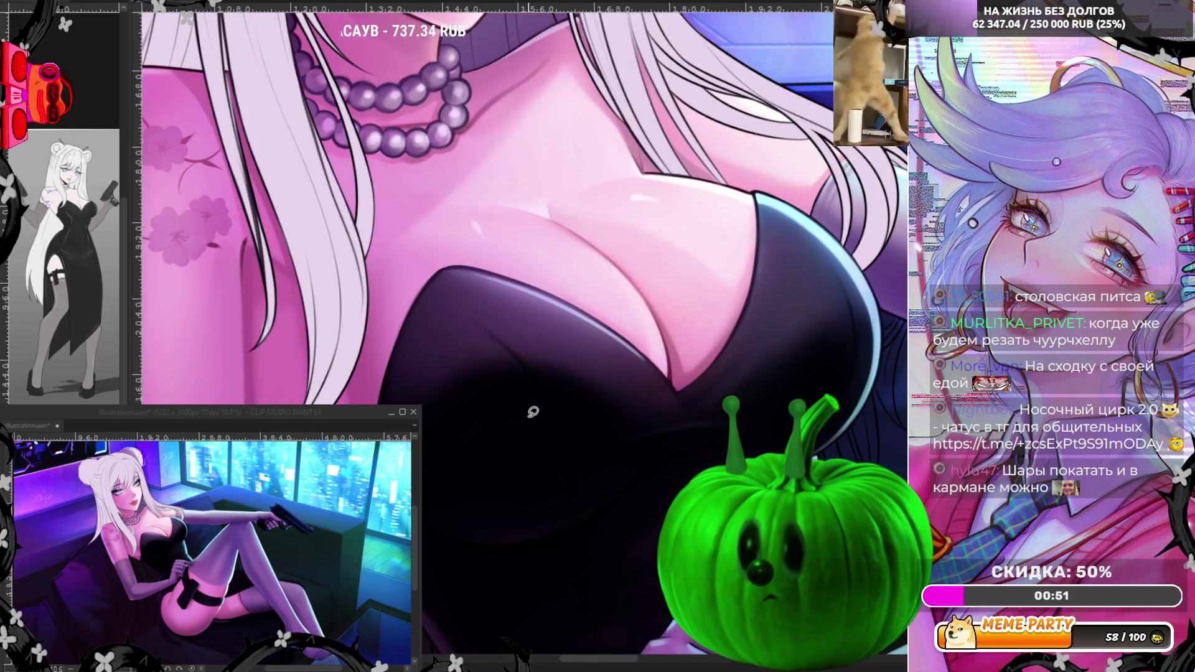
pyautogui.scroll(1, 526, 412)
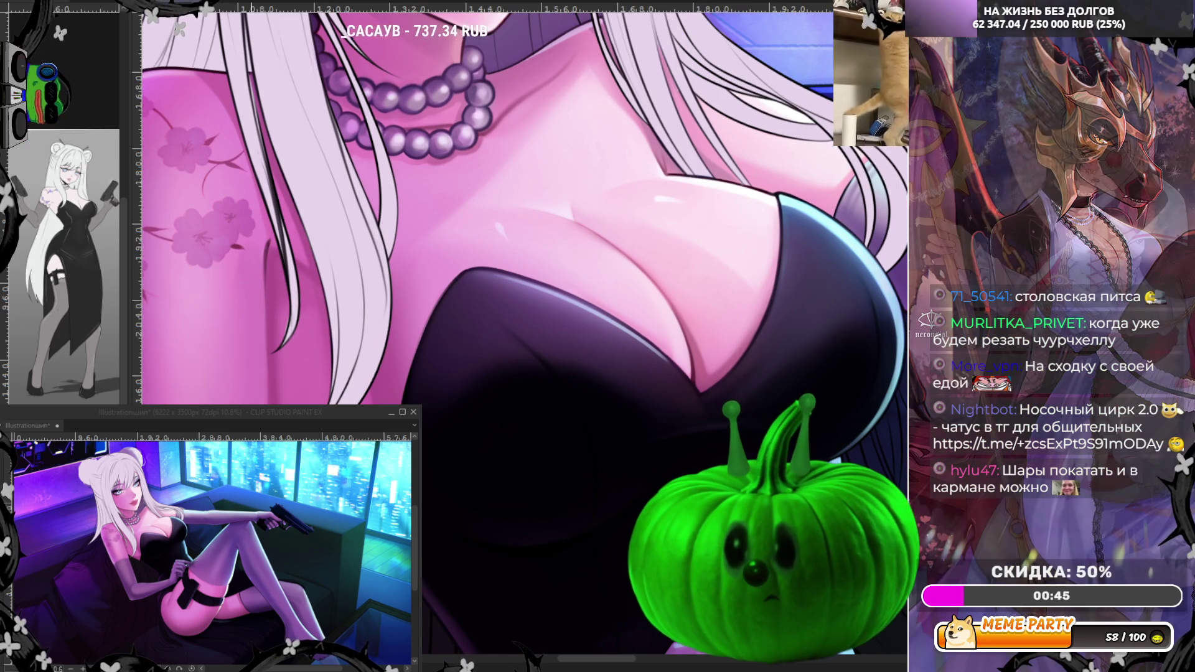
pyautogui.scroll(-1, 526, 412)
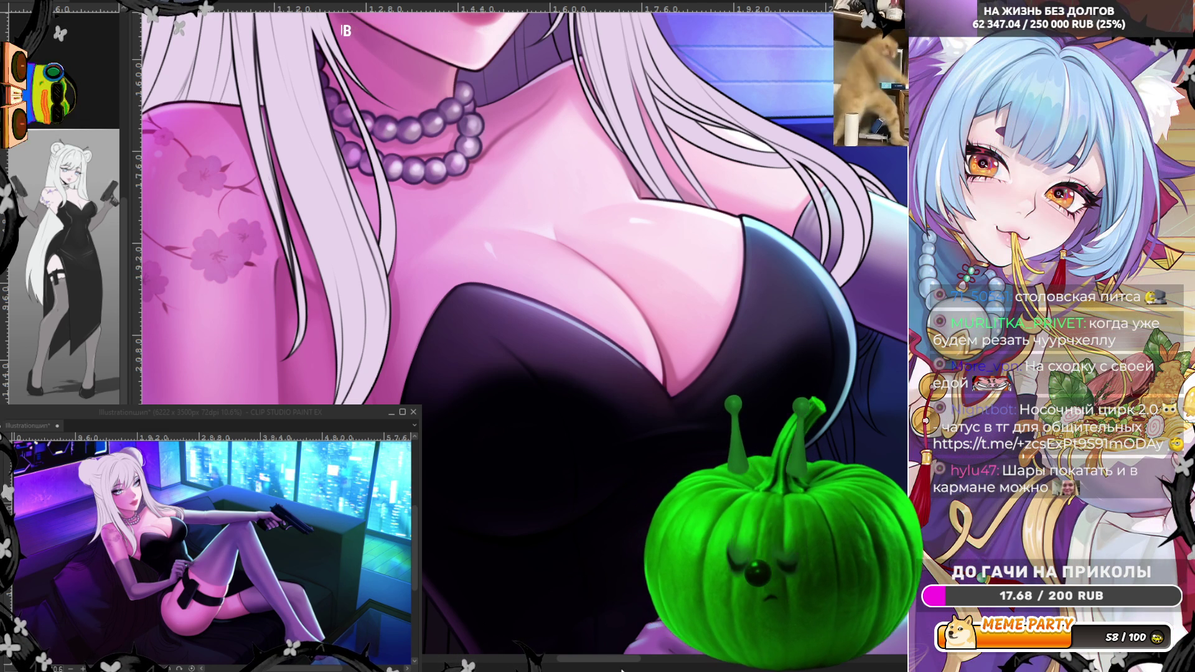
pyautogui.moveTo(319, 569)
pyautogui.mouseDown()
pyautogui.moveTo(604, 582)
pyautogui.moveTo(468, 588)
pyautogui.mouseUp()
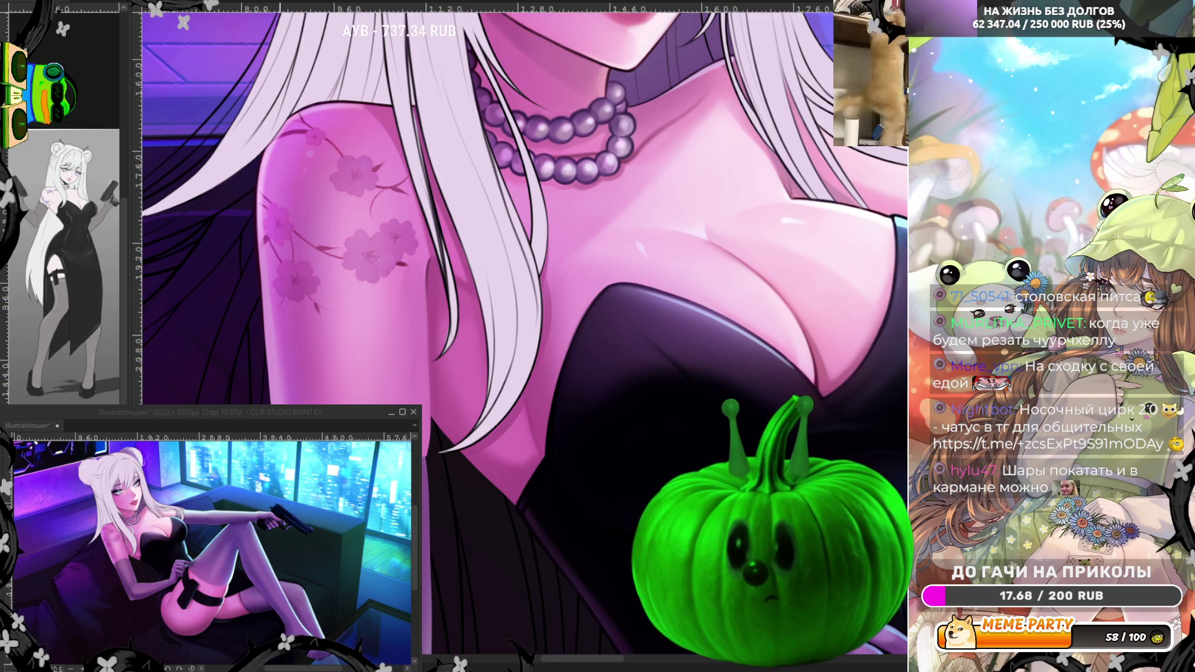
pyautogui.moveTo(267, 344); pyautogui.dragTo(266, 195)
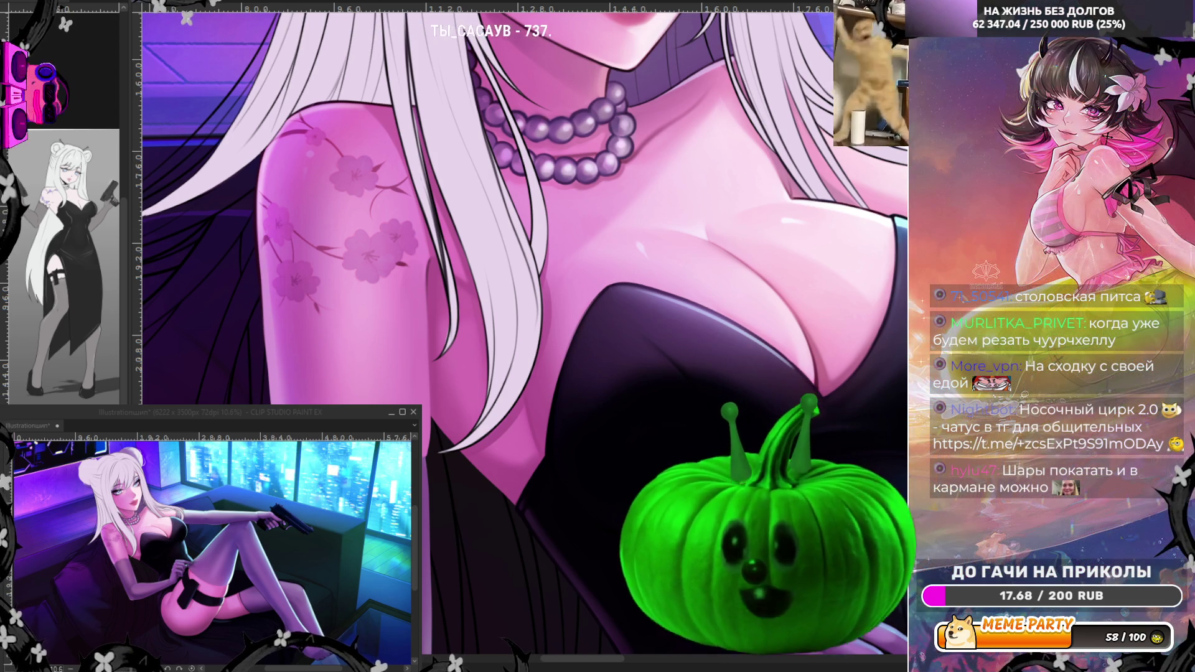
pyautogui.moveTo(262, 274)
pyautogui.mouseDown()
pyautogui.moveTo(290, 187)
pyautogui.moveTo(304, 337)
pyautogui.mouseUp()
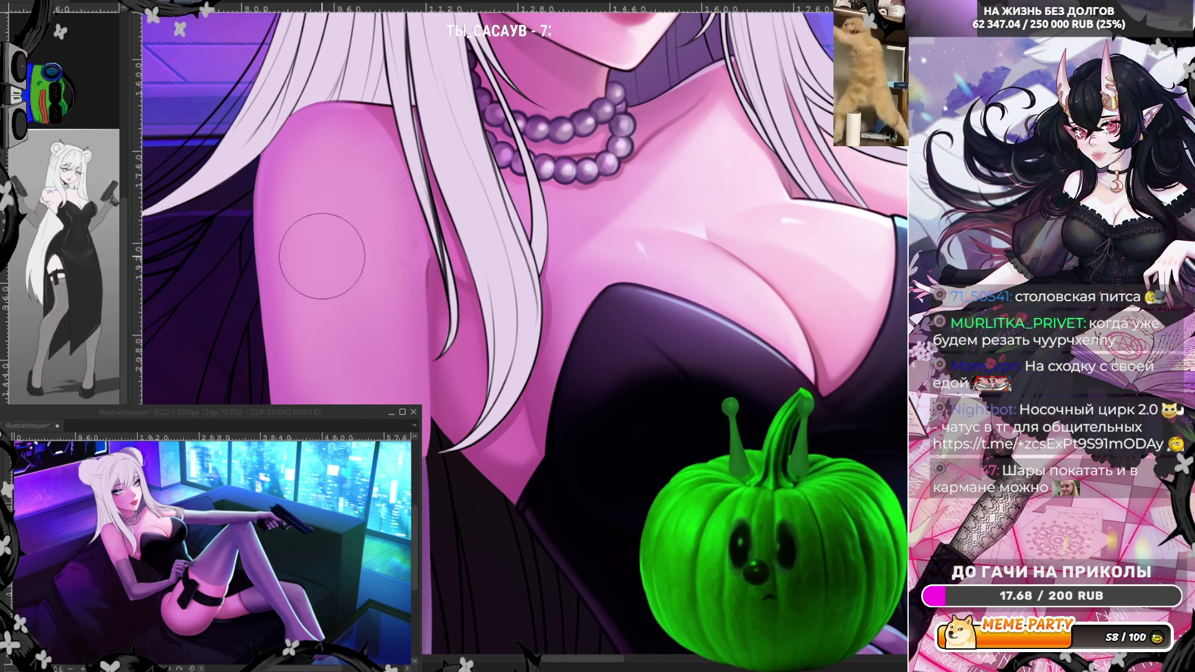
# Step: With the canvas mirrored, sample the arm's skin tone and brush a slightly darker stroke, then unmirror
pyautogui.press('h')
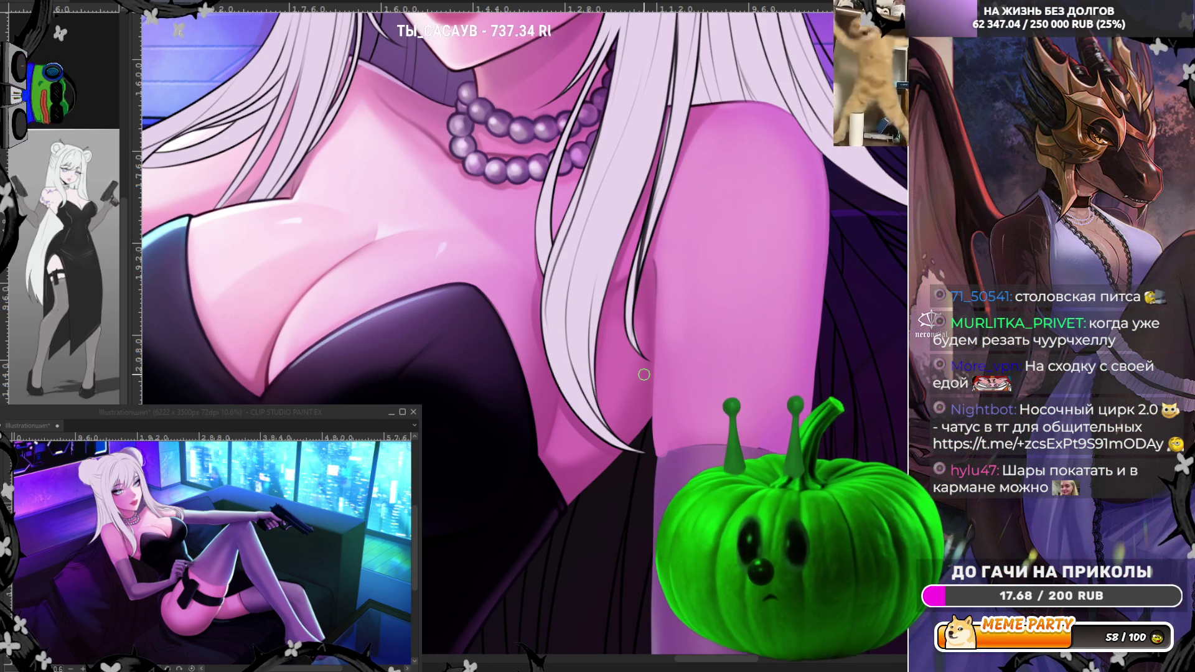
pyautogui.scroll(-4, 643, 374)
pyautogui.scroll(3, 643, 374)
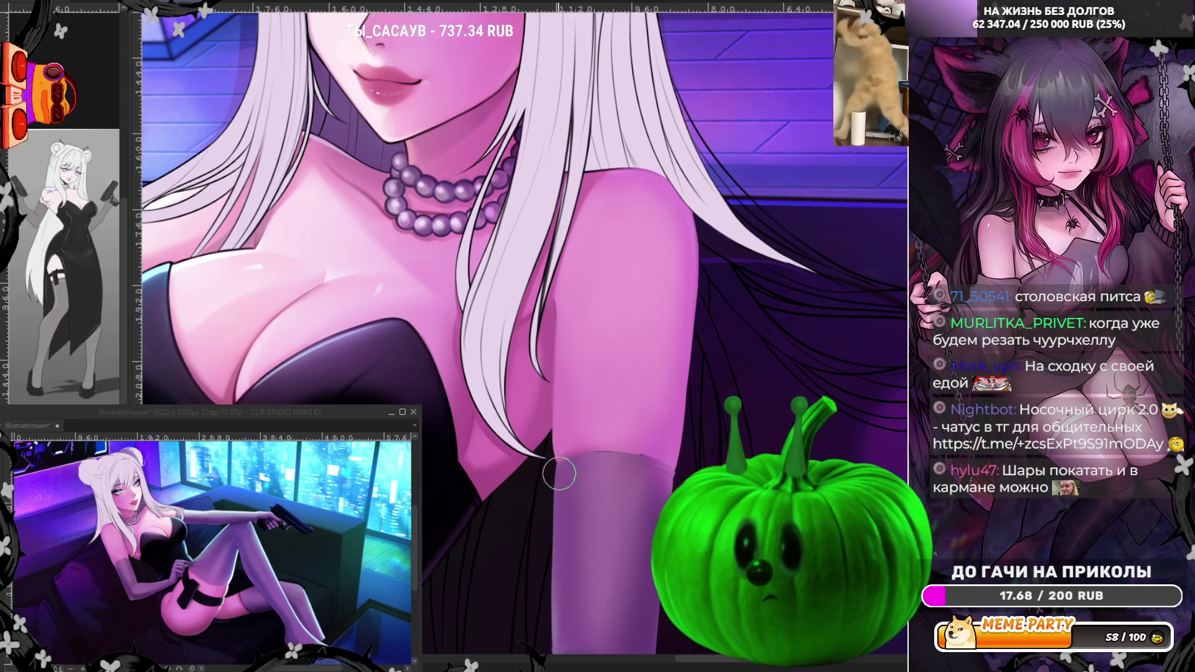
pyautogui.keyDown('alt'); pyautogui.click(611, 414); pyautogui.keyUp('alt')
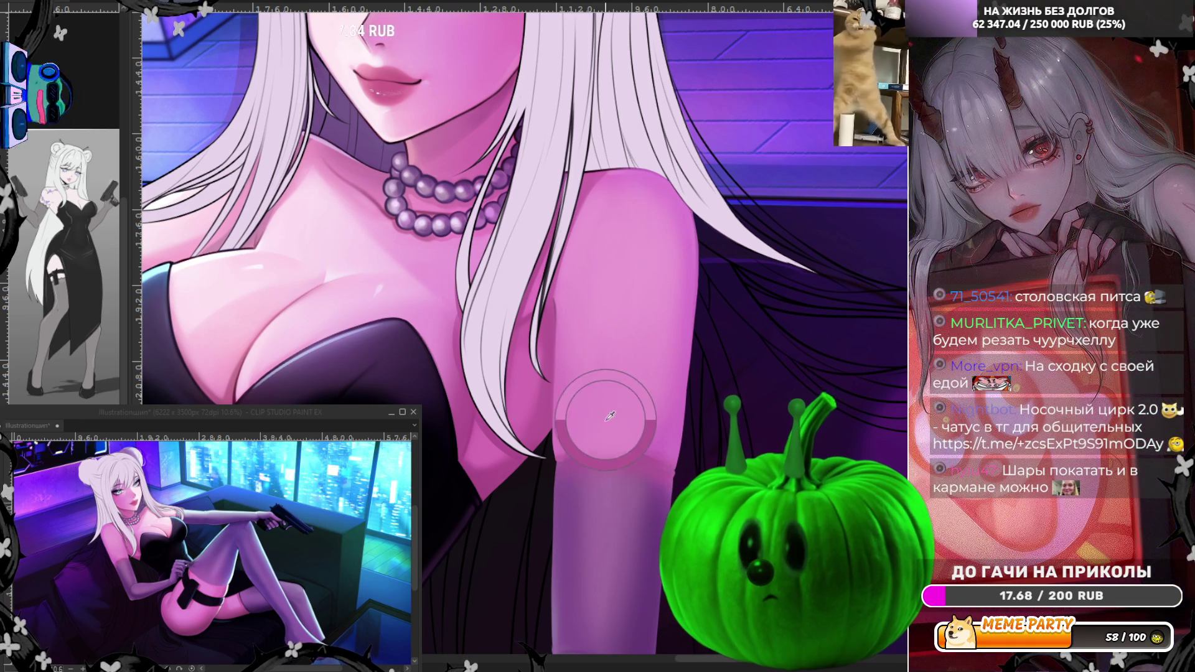
pyautogui.moveTo(579, 444); pyautogui.dragTo(599, 452)
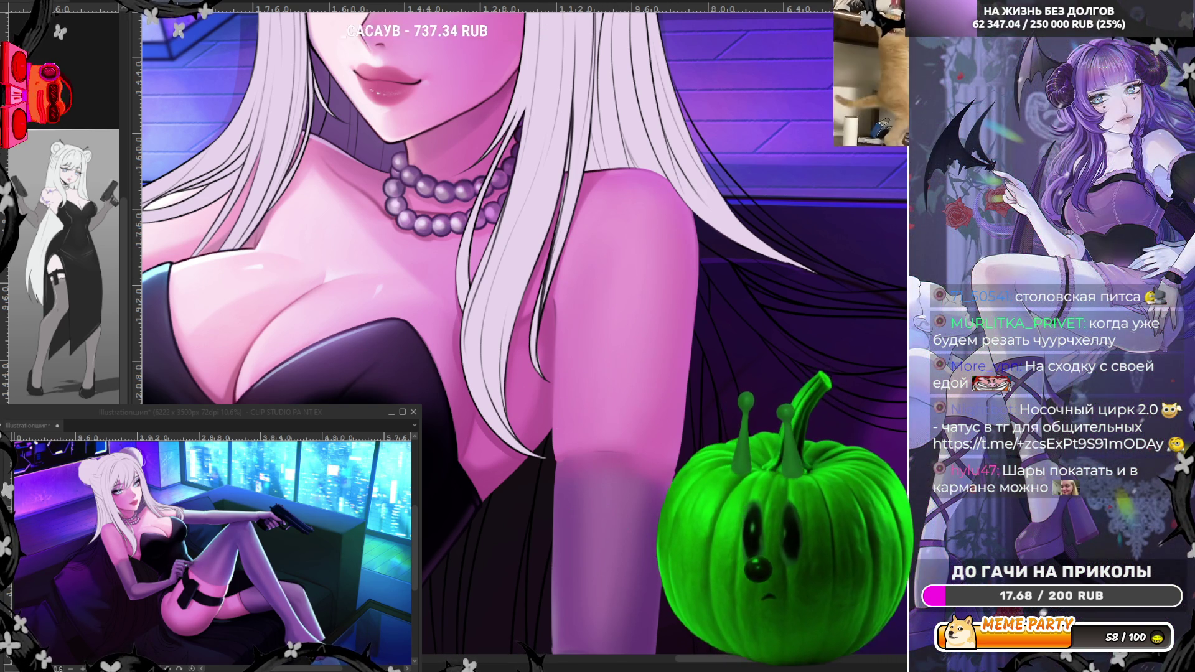
pyautogui.press('h')
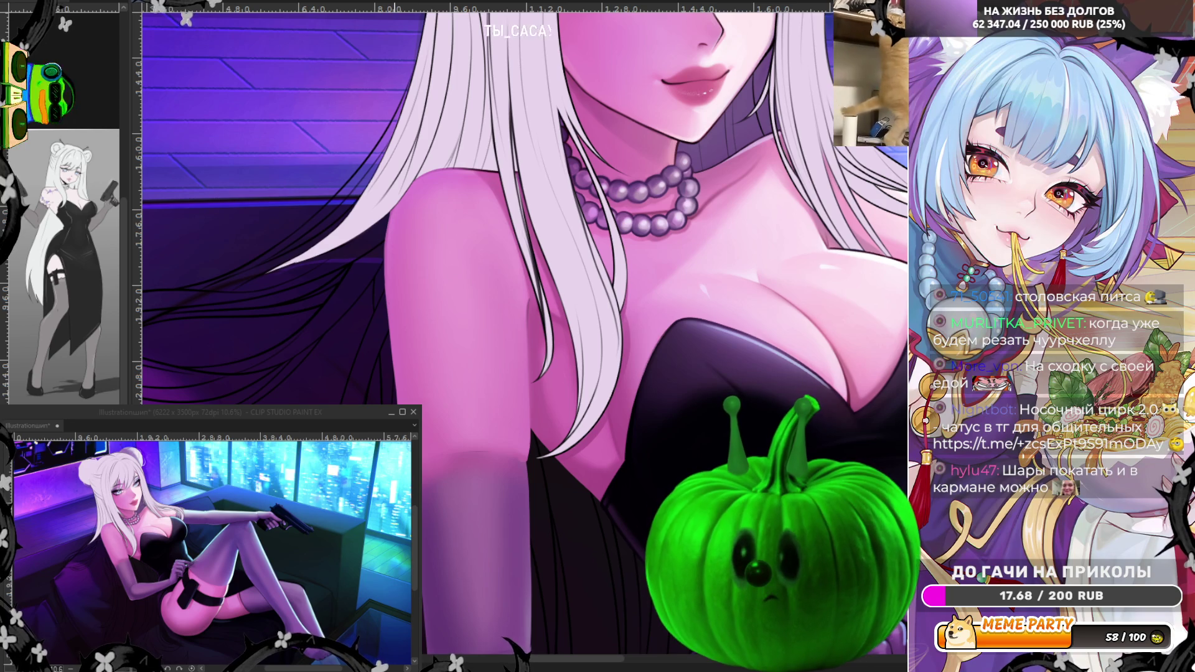
pyautogui.scroll(-3, 850, 464)
# Step: Eyedrop skin tones from the arm's edge and from near the shoulder
pyautogui.scroll(1, 733, 287)
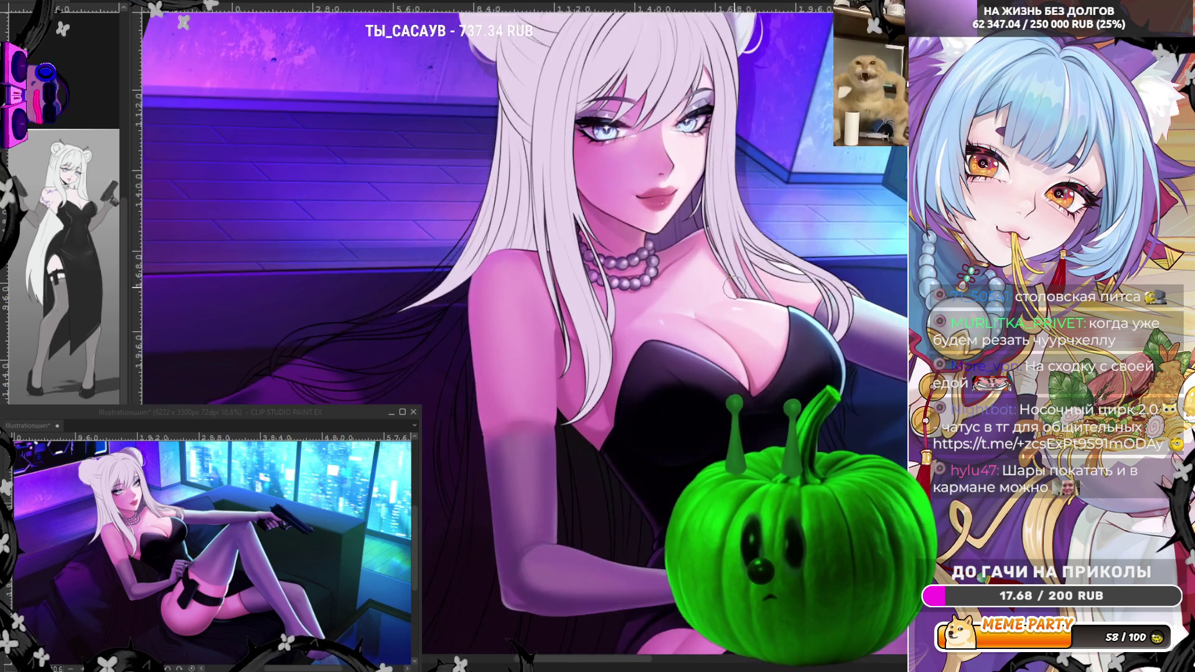
pyautogui.scroll(-2, 733, 287)
pyautogui.scroll(4, 614, 248)
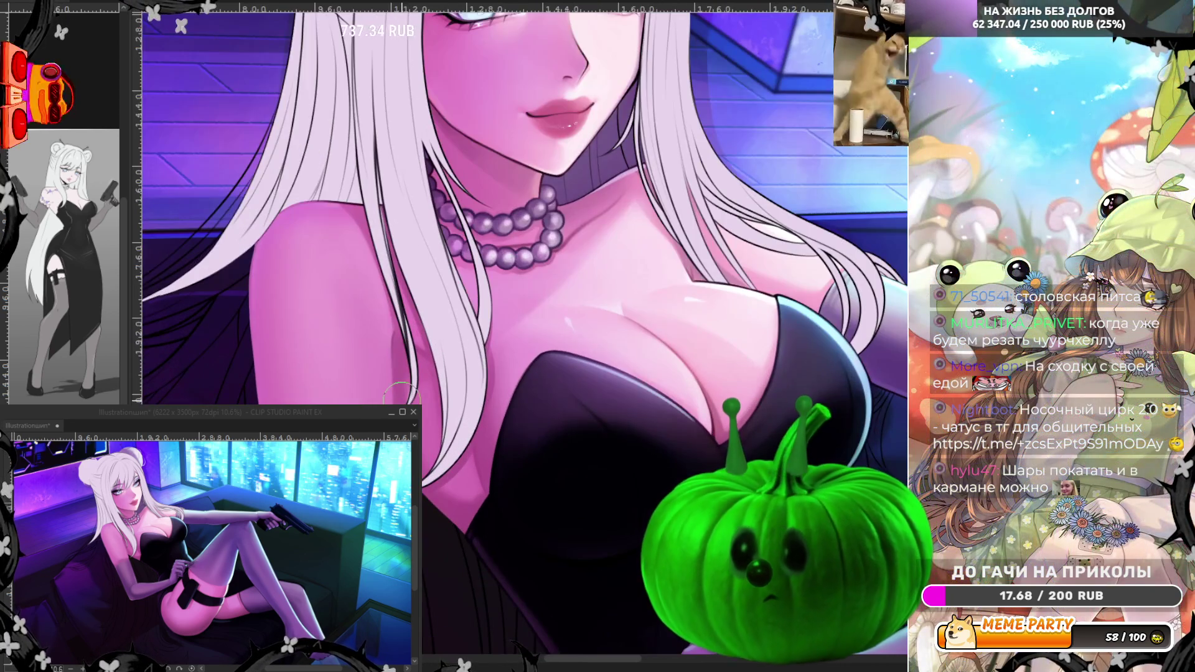
pyautogui.scroll(-2, 659, 207)
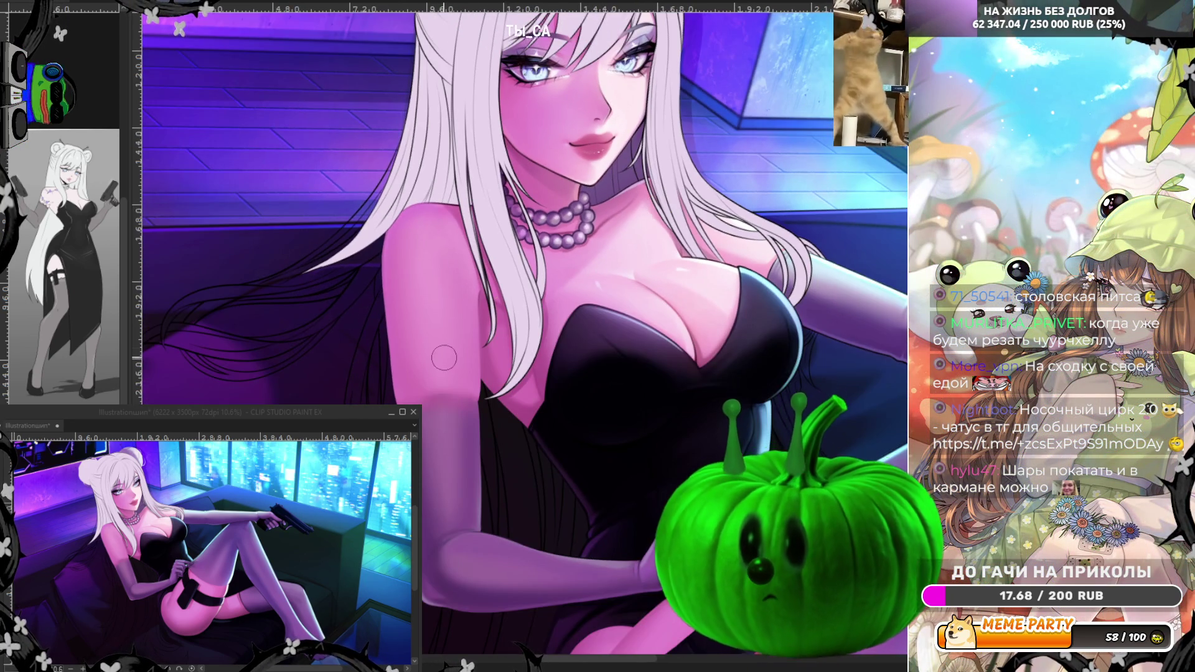
pyautogui.scroll(3, 458, 349)
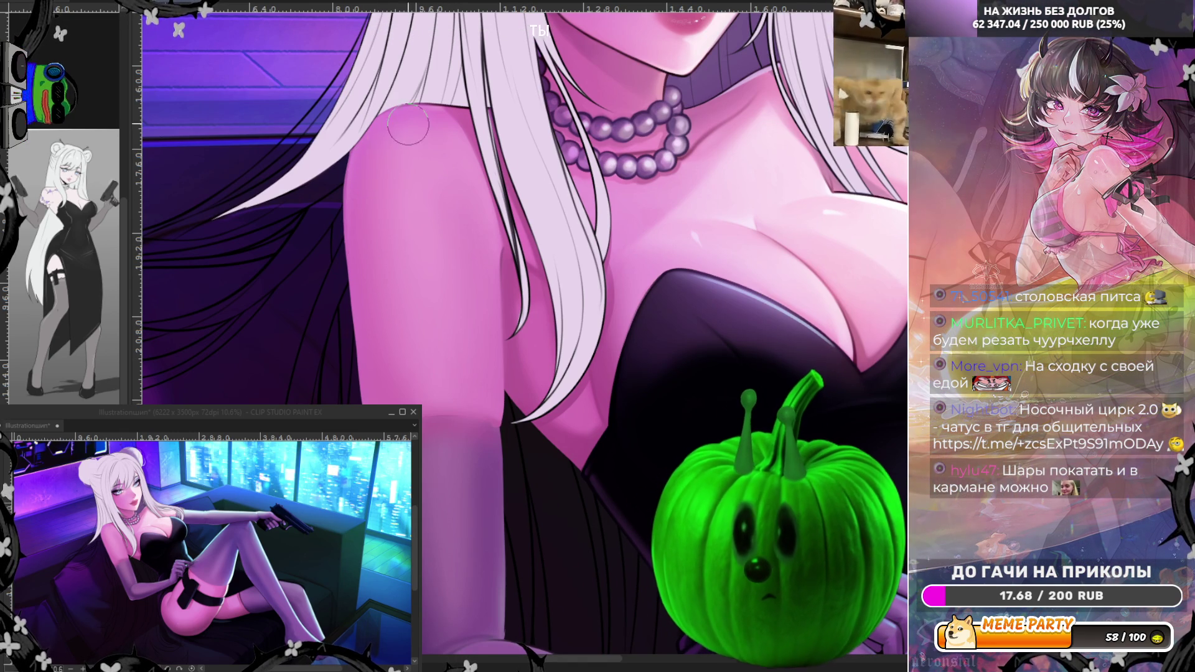
pyautogui.keyDown('alt'); pyautogui.click(352, 175); pyautogui.keyUp('alt')
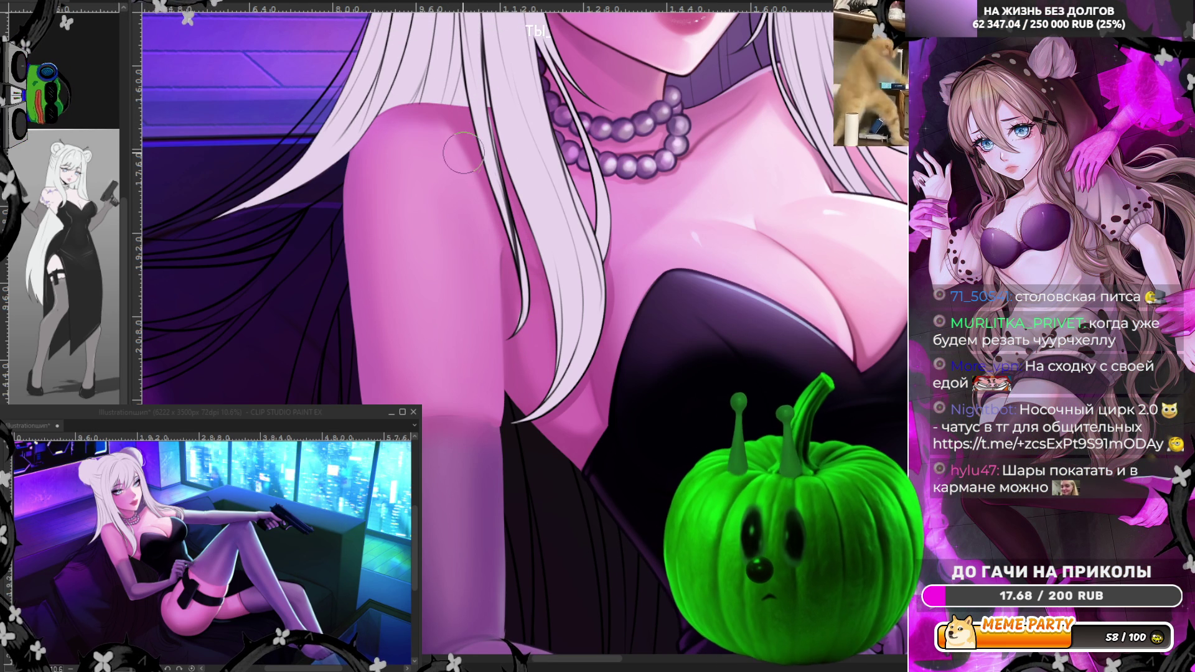
pyautogui.keyDown('alt'); pyautogui.click(603, 390); pyautogui.keyUp('alt')
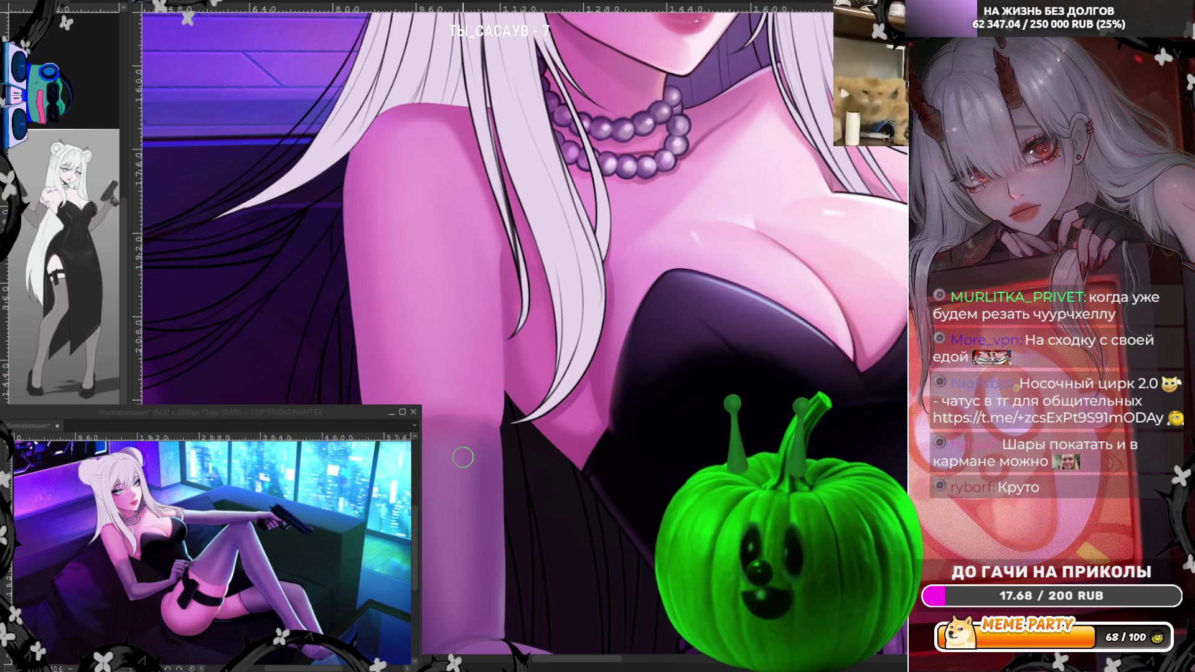
pyautogui.scroll(-3, 463, 458)
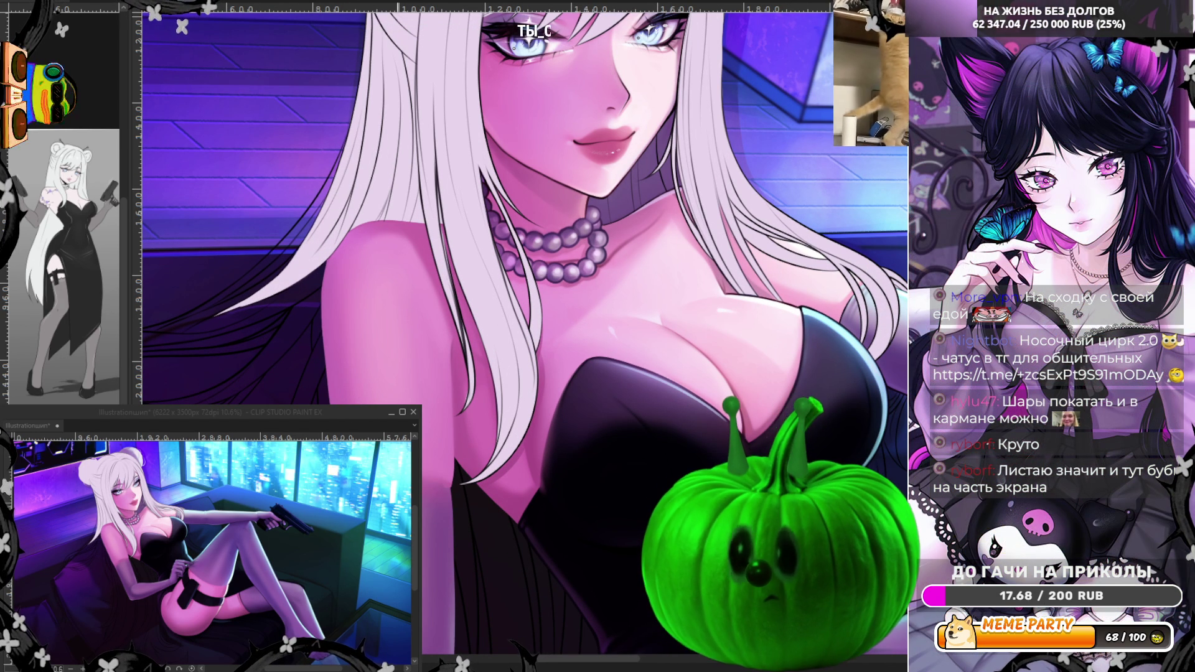
# Step: Zoom around the full canvas, thigh and chest, then focus the PNGTuber Plus window
pyautogui.scroll(-5, 522, 336)
pyautogui.scroll(6, 523, 336)
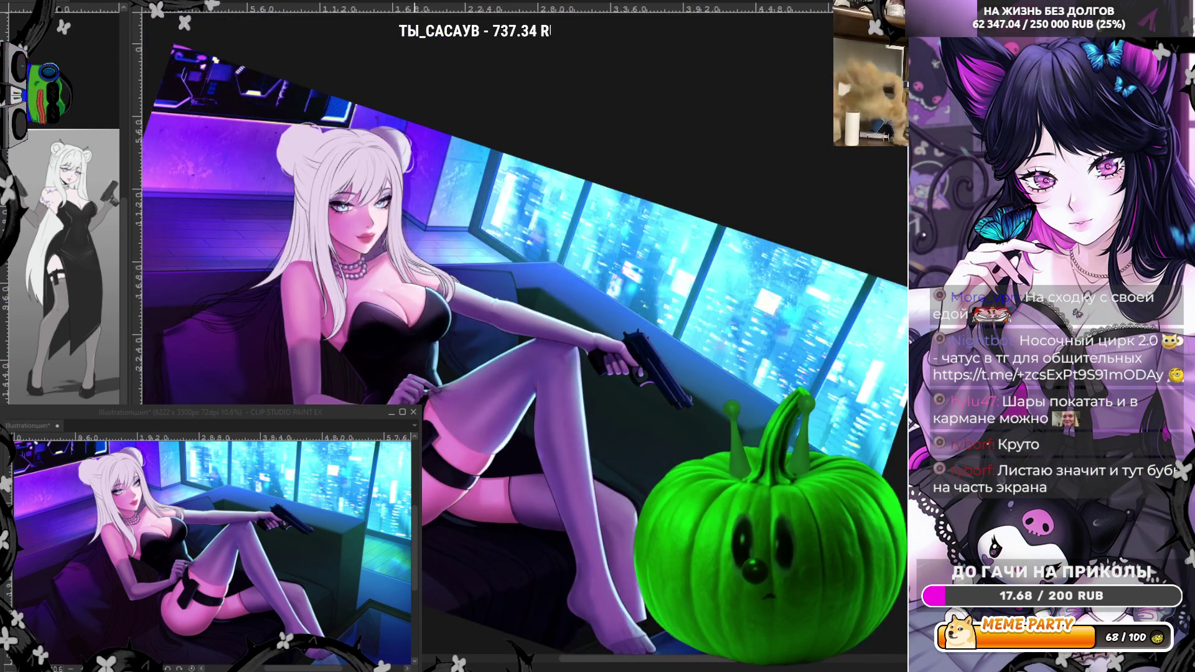
pyautogui.scroll(-2, 503, 348)
pyautogui.scroll(1, 357, 92)
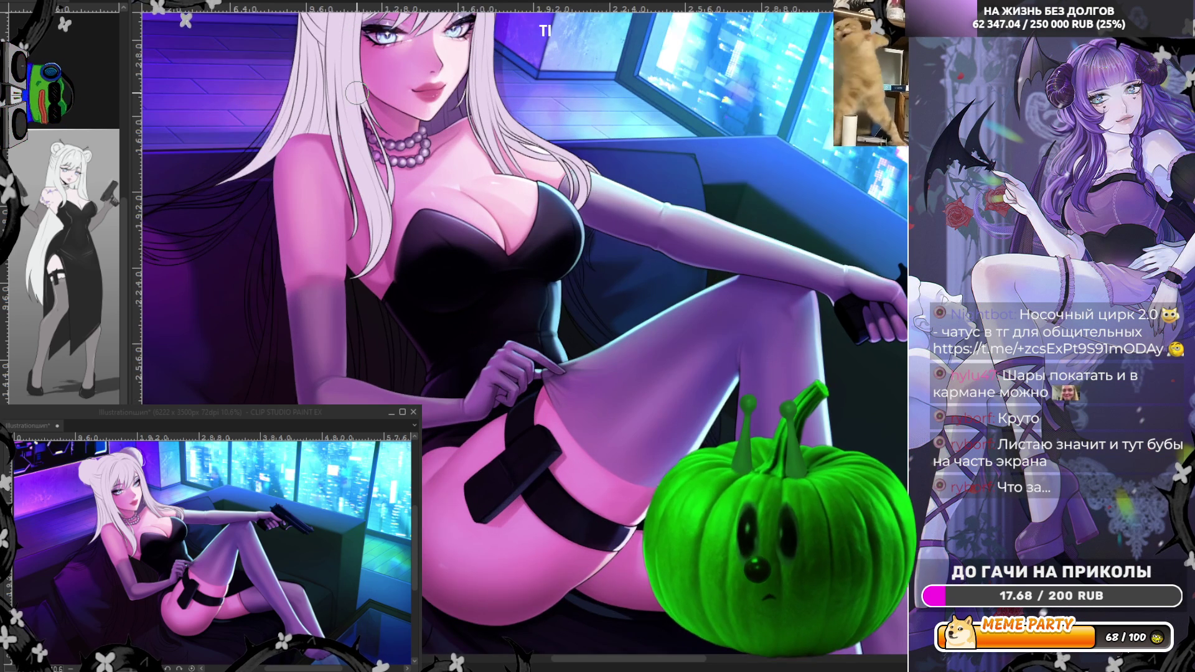
pyautogui.scroll(4, 316, 89)
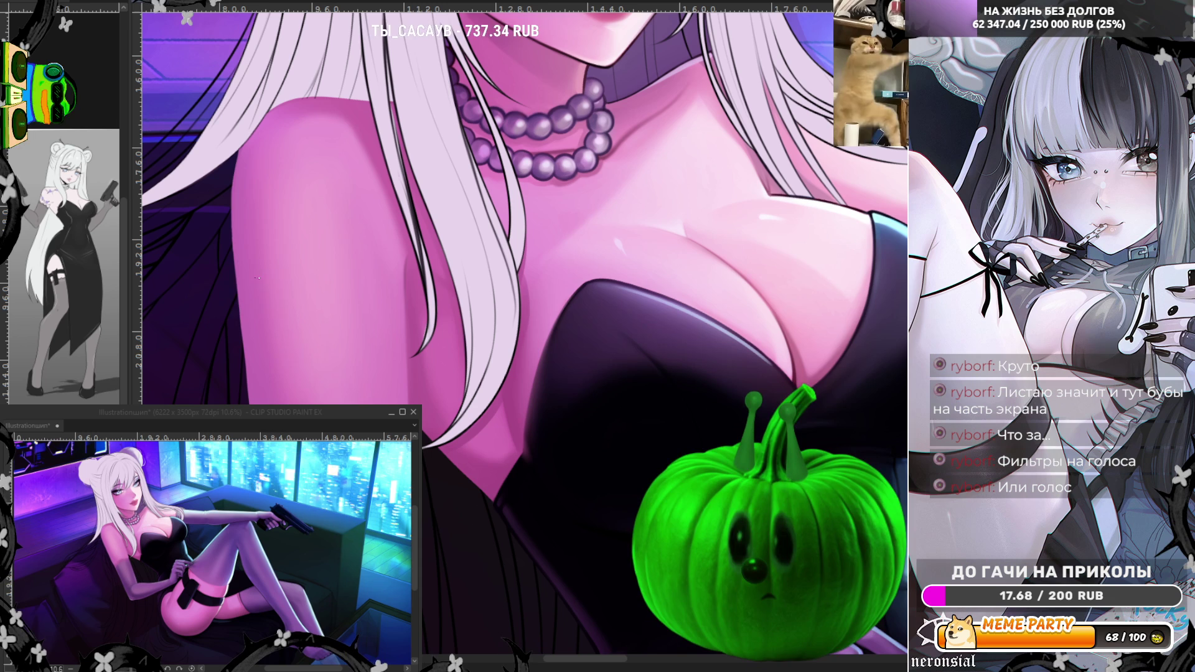
pyautogui.click(252, 286)
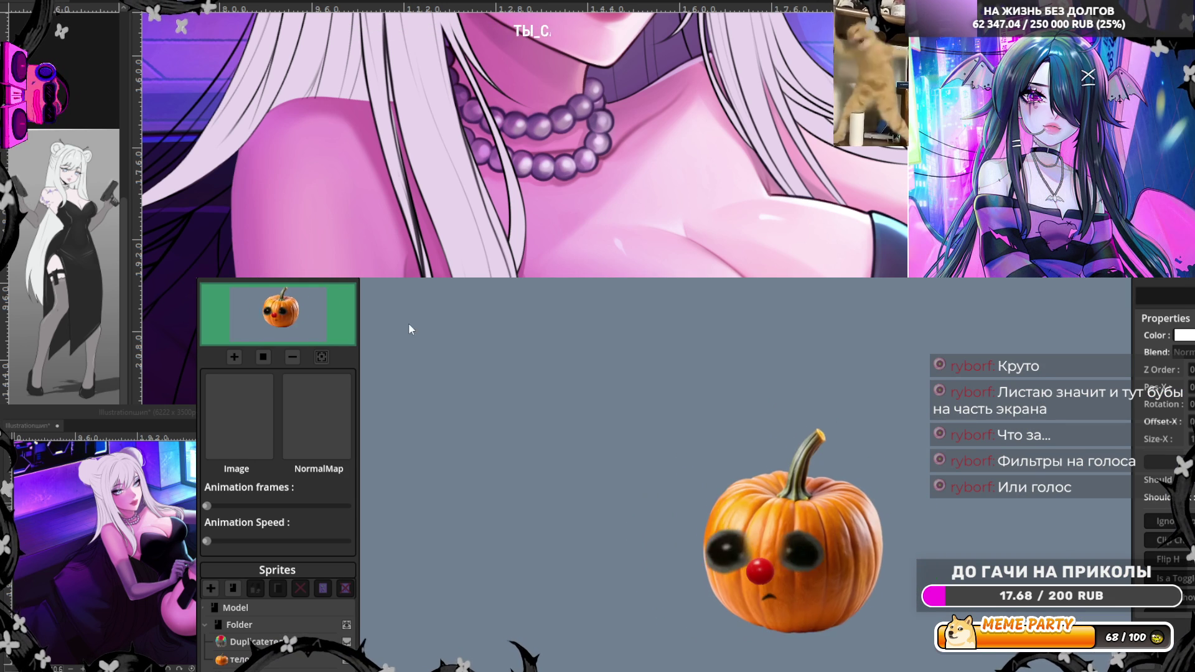
# Step: Switch PNGTuber Plus to PNGTube mode to hide the sprite editor panels
pyautogui.click(258, 277)
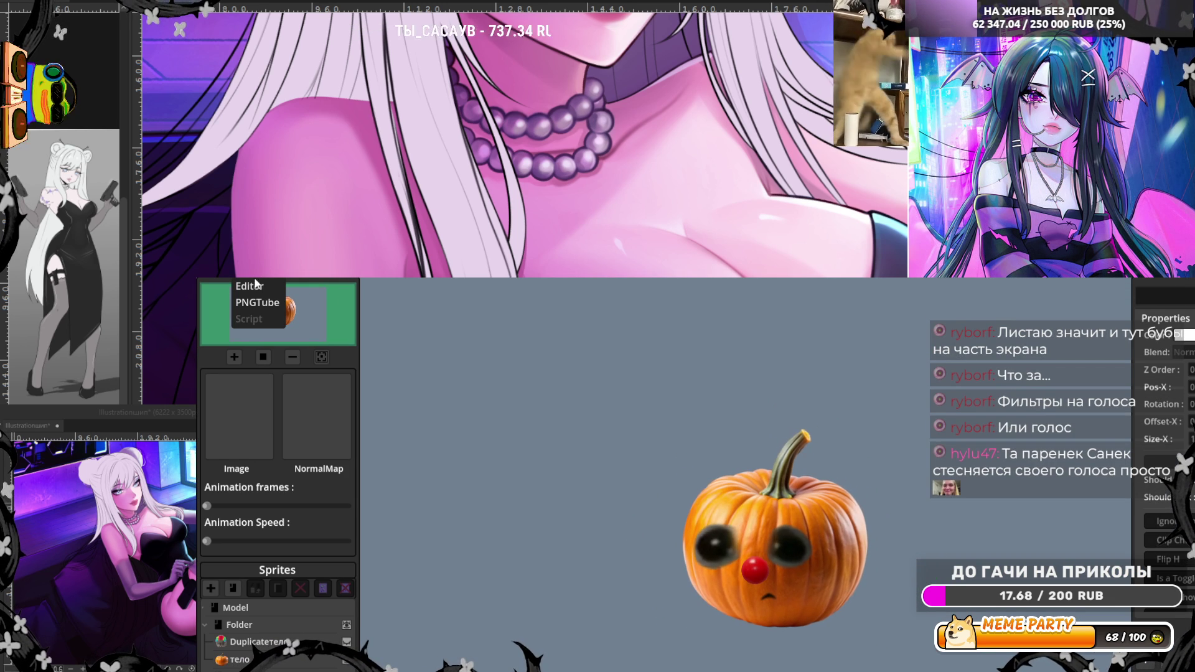
pyautogui.click(249, 301)
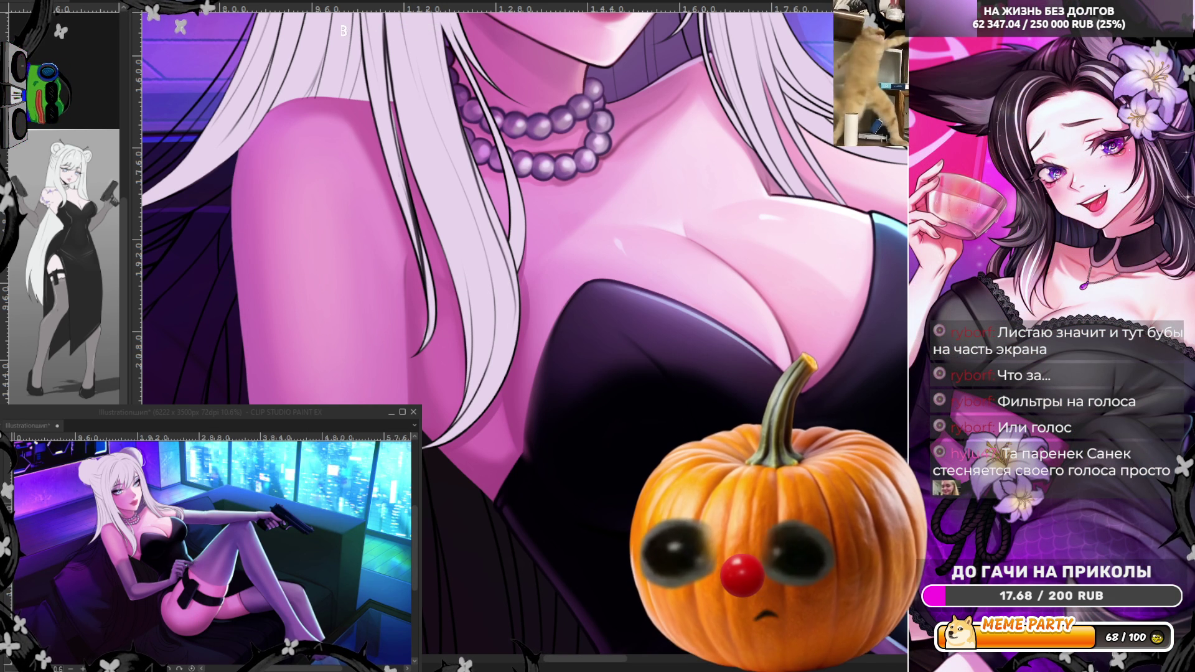
# Step: Zoom into her chest and eyedrop its skin colour
pyautogui.scroll(-2, 317, 322)
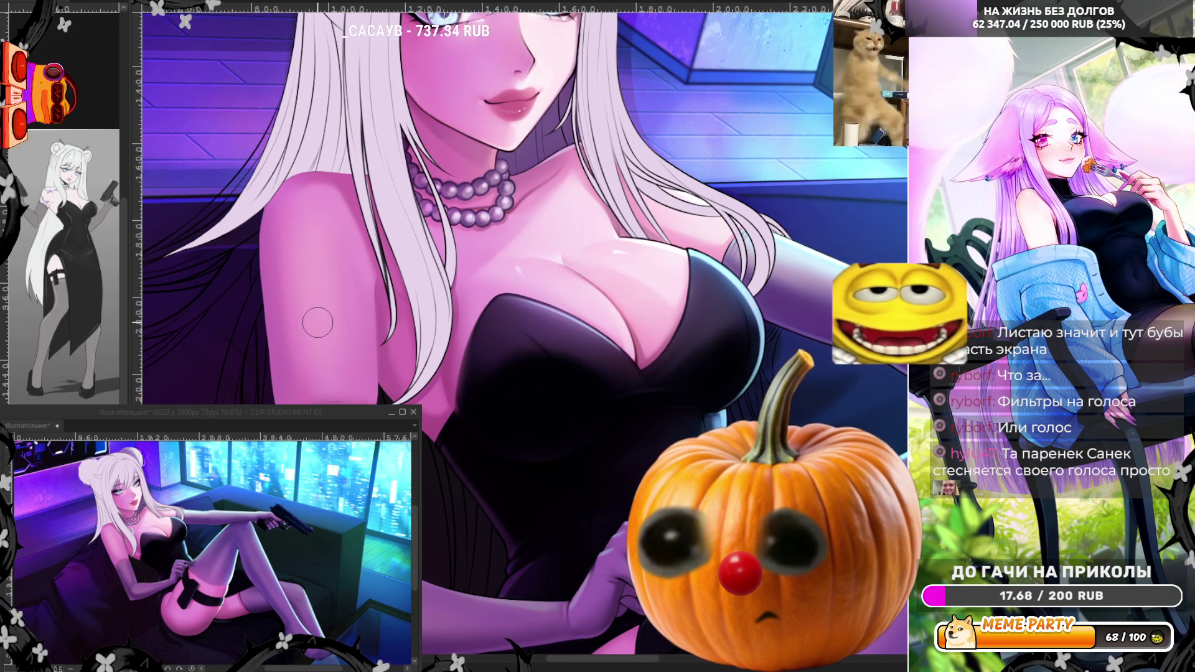
pyautogui.scroll(2, 392, 315)
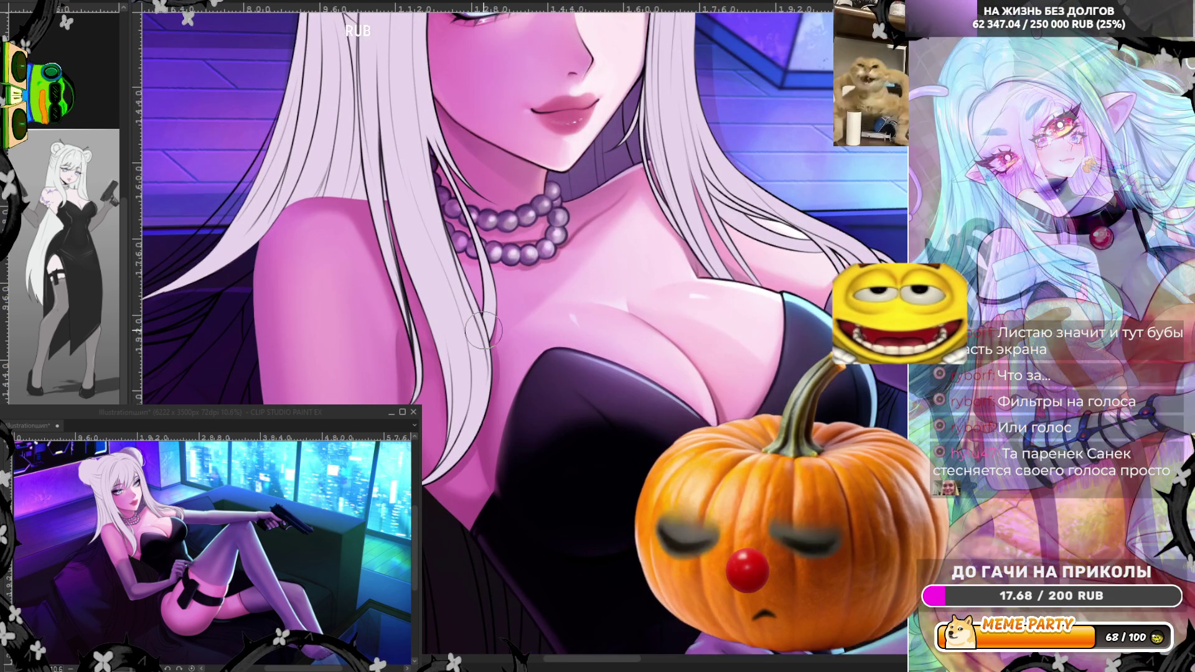
pyautogui.scroll(2, 468, 306)
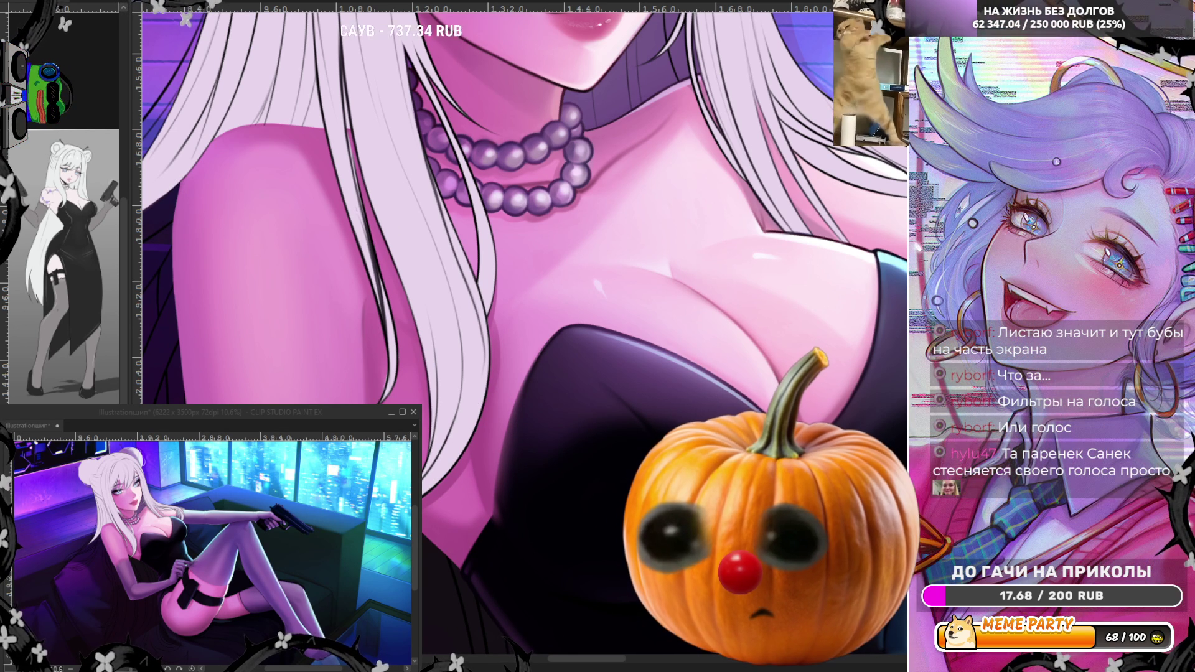
pyautogui.scroll(-3, 507, 349)
pyautogui.scroll(2, 505, 398)
pyautogui.moveTo(498, 443); pyautogui.dragTo(500, 446)
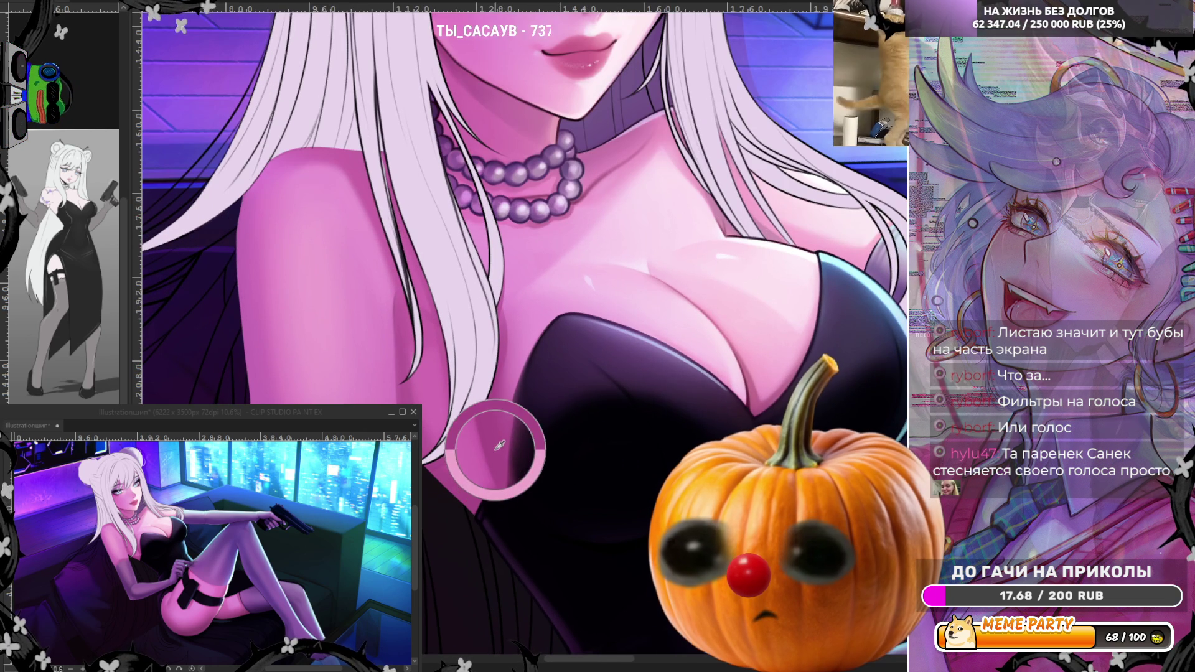
pyautogui.scroll(-2, 835, 307)
pyautogui.scroll(2, 835, 307)
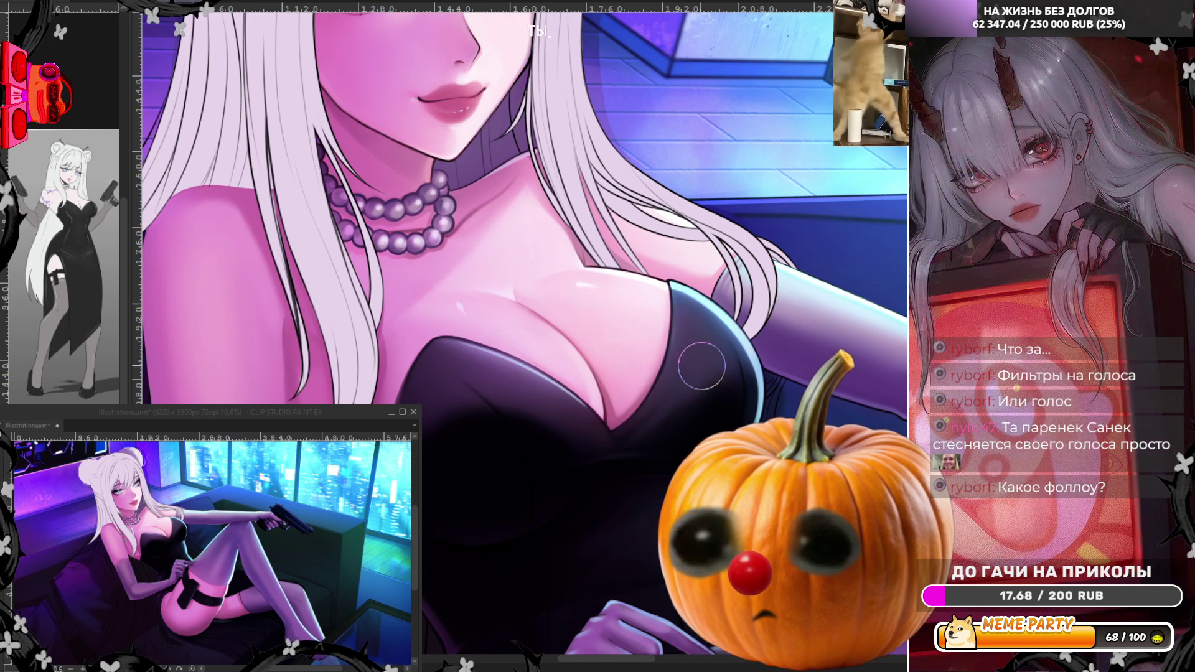
# Step: Mirror the canvas view horizontally to check the drawing's proportions
pyautogui.press('h')
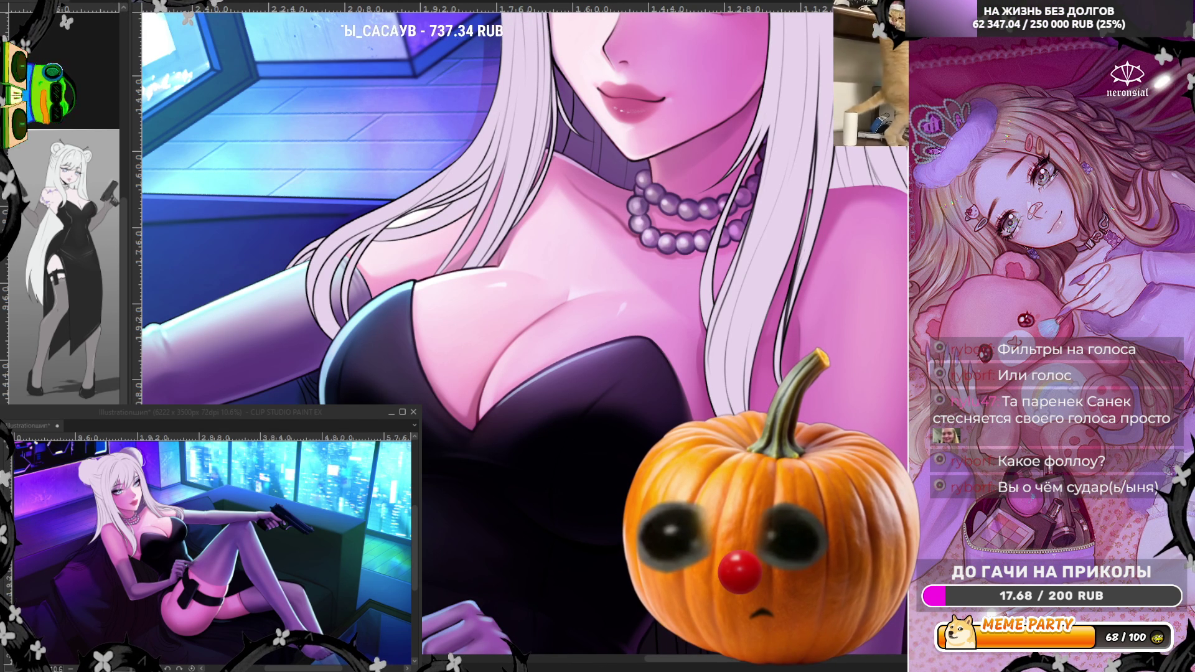
pyautogui.scroll(-5, 546, 28)
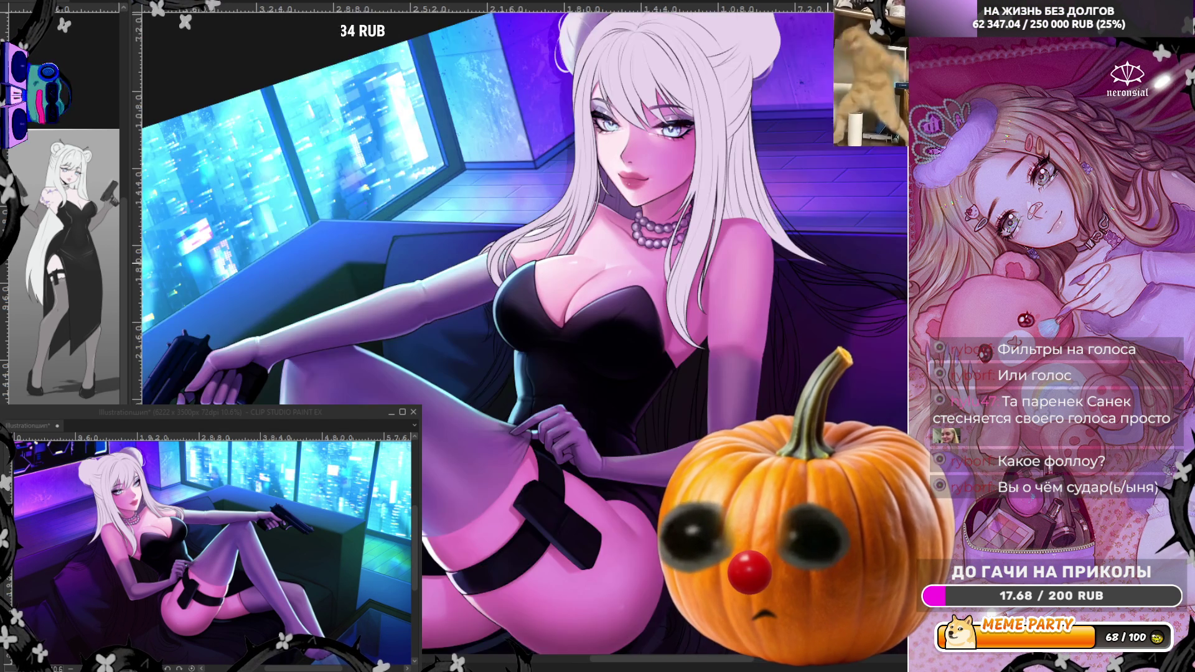
pyautogui.scroll(5, 546, 28)
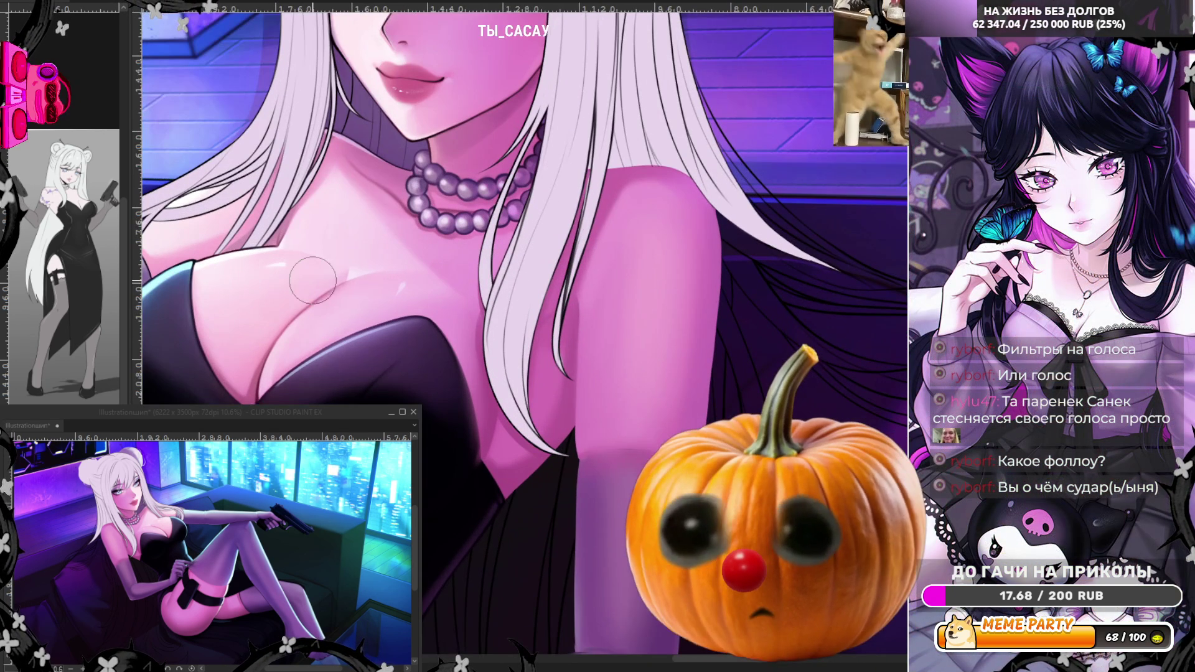
# Step: Lighten and blend the shoulder and upper-arm shading with five soft airbrush strokes, then unmirror
pyautogui.scroll(1, 612, 225)
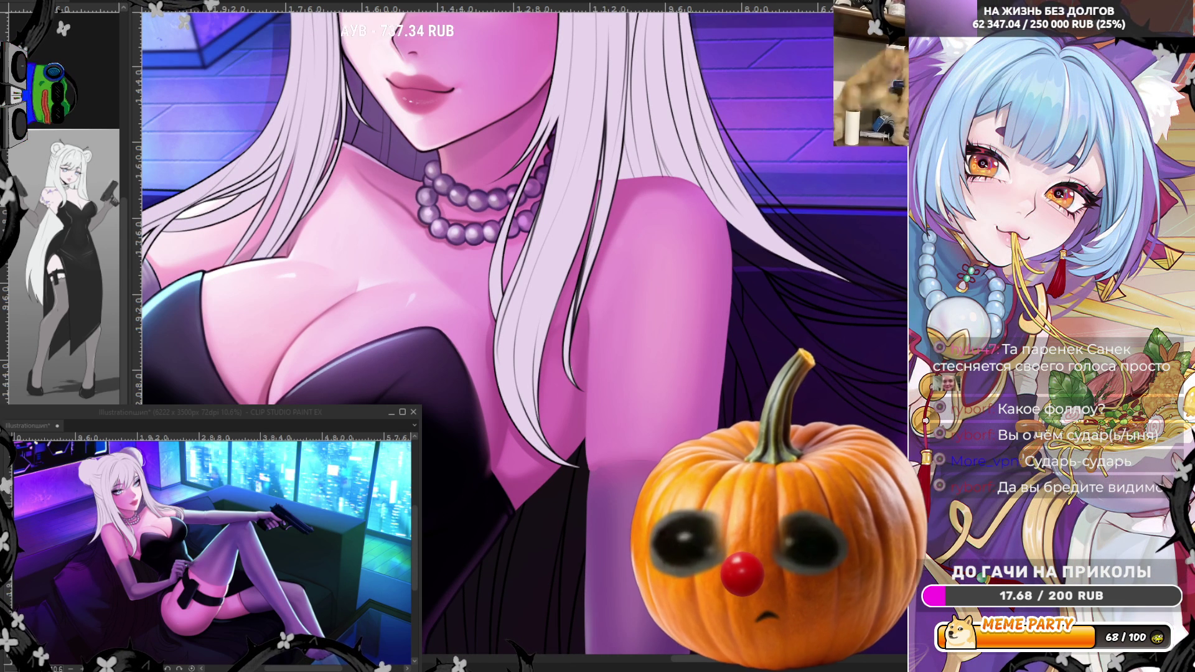
pyautogui.moveTo(625, 274)
pyautogui.mouseDown()
pyautogui.moveTo(642, 214)
pyautogui.moveTo(603, 364)
pyautogui.mouseUp()
pyautogui.moveTo(614, 270); pyautogui.dragTo(601, 419)
pyautogui.moveTo(615, 263); pyautogui.dragTo(595, 444)
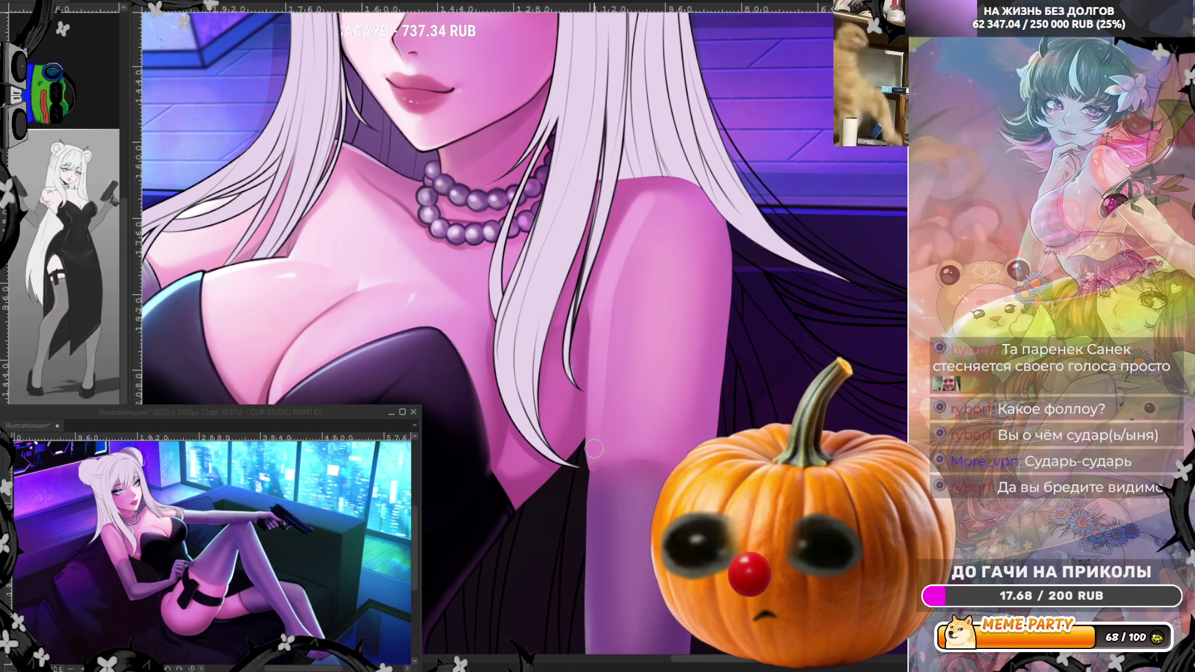
pyautogui.moveTo(617, 230); pyautogui.dragTo(626, 390)
pyautogui.moveTo(628, 302); pyautogui.dragTo(618, 453)
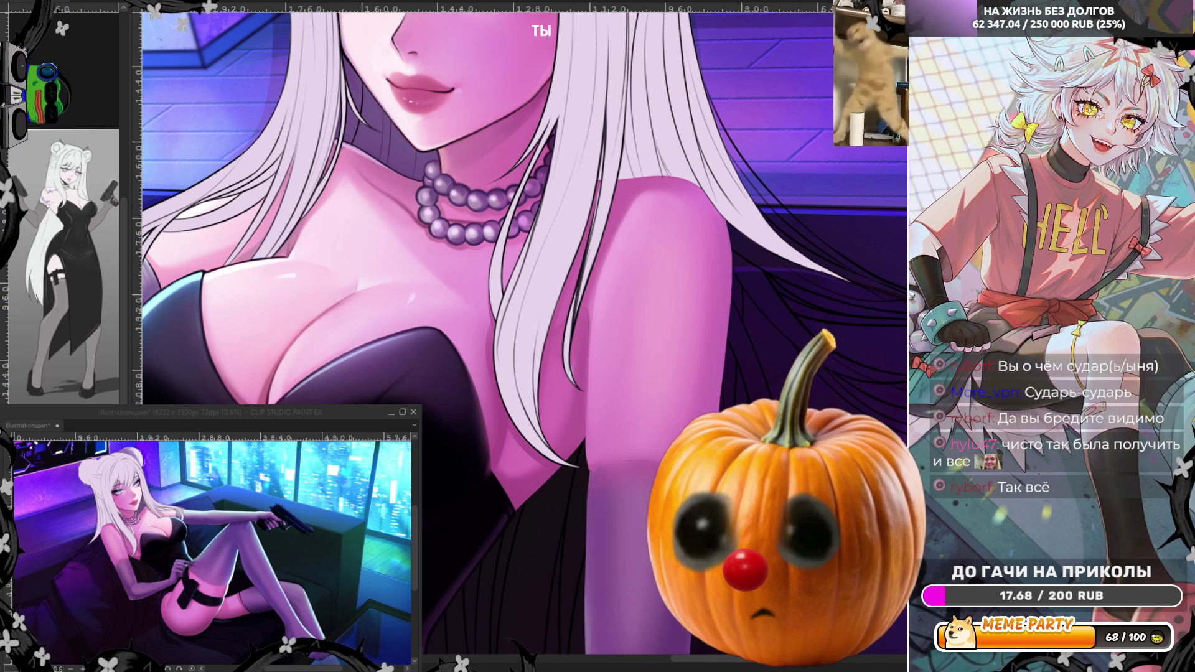
pyautogui.press('h')
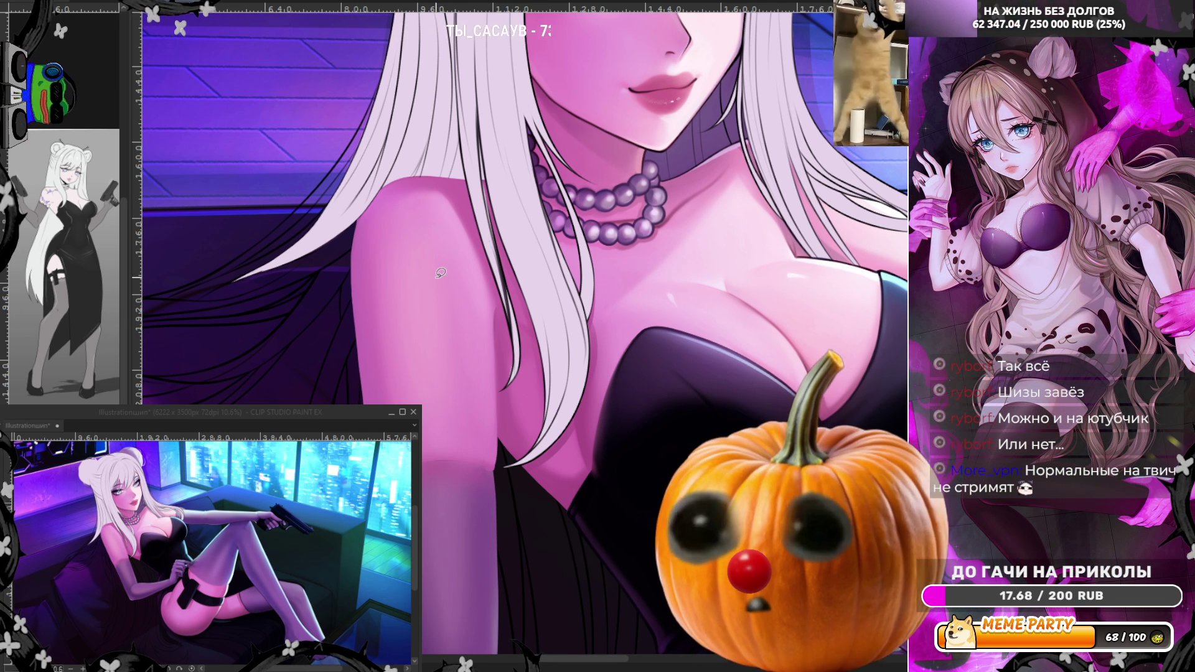
# Step: Lasso a freehand selection along the upper arm and zoom in
pyautogui.moveTo(498, 287)
pyautogui.mouseDown()
pyautogui.moveTo(507, 464)
pyautogui.moveTo(528, 439)
pyautogui.mouseUp()
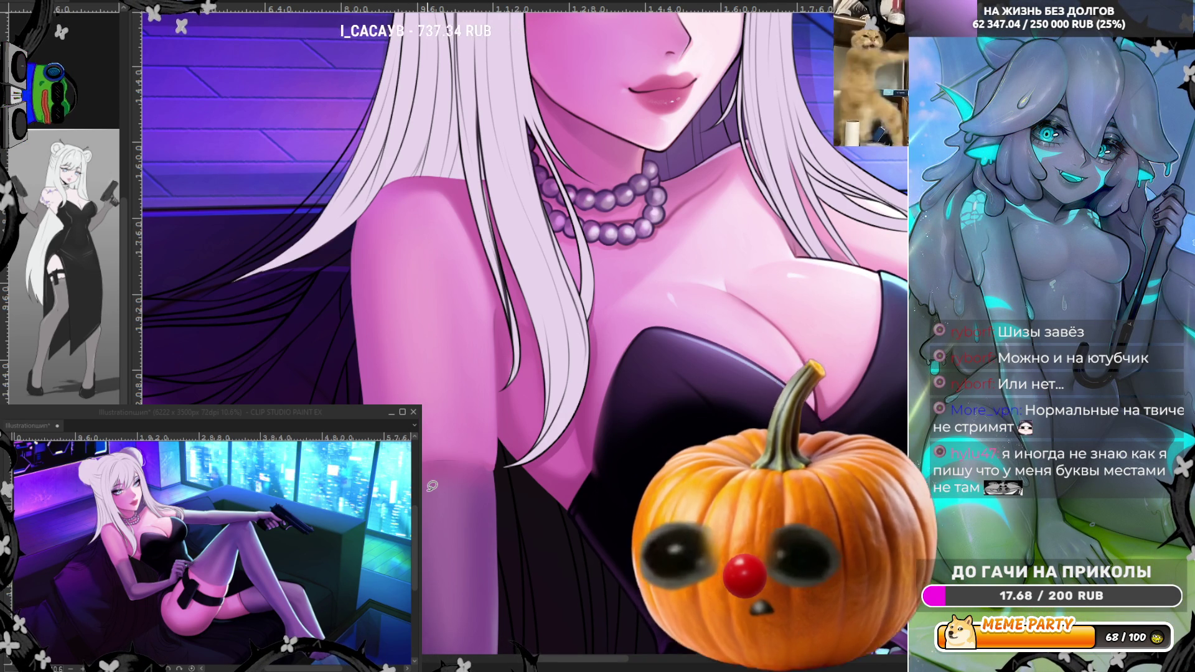
pyautogui.scroll(2, 432, 486)
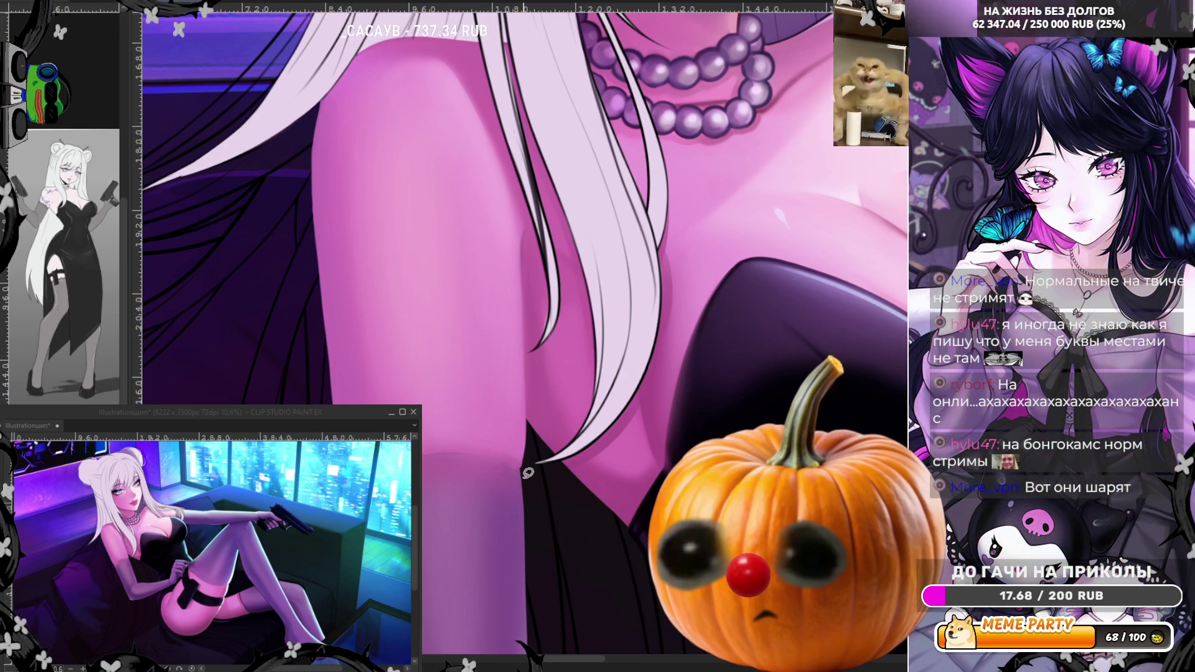
# Step: Trace a straight-edged Polyline selection around the upper glove along the arm's edge
pyautogui.moveTo(522, 473)
pyautogui.mouseDown()
pyautogui.moveTo(528, 414)
pyautogui.moveTo(547, 503)
pyautogui.mouseUp()
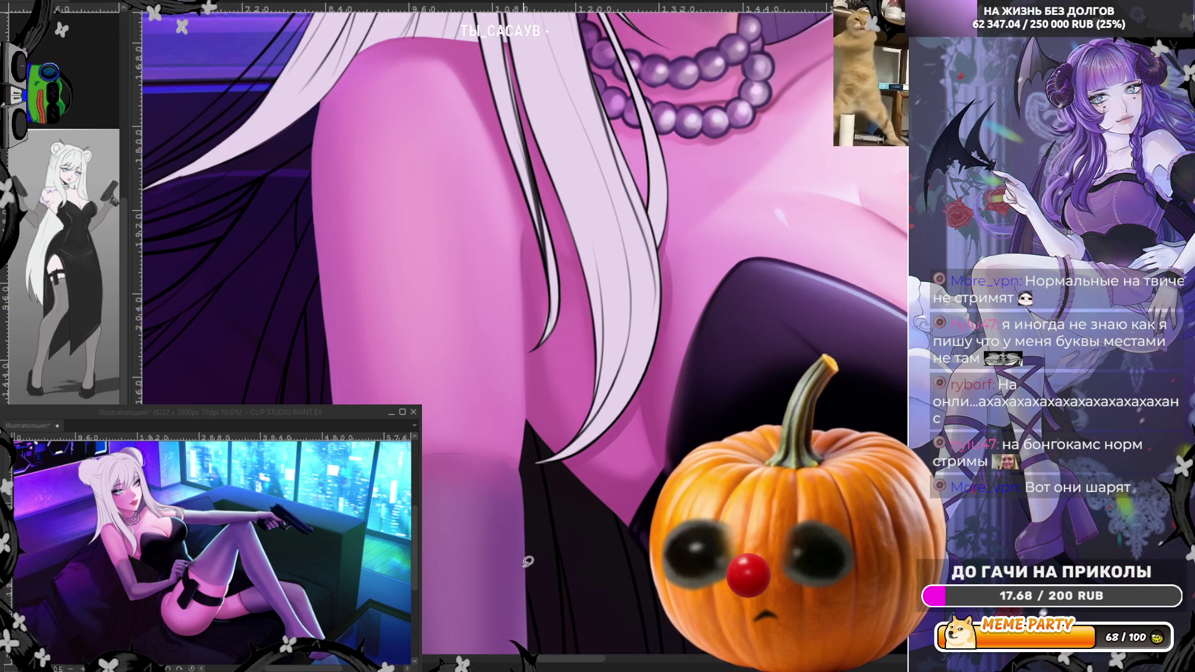
pyautogui.moveTo(657, 186); pyautogui.dragTo(598, 262)
pyautogui.scroll(-2, 551, 221)
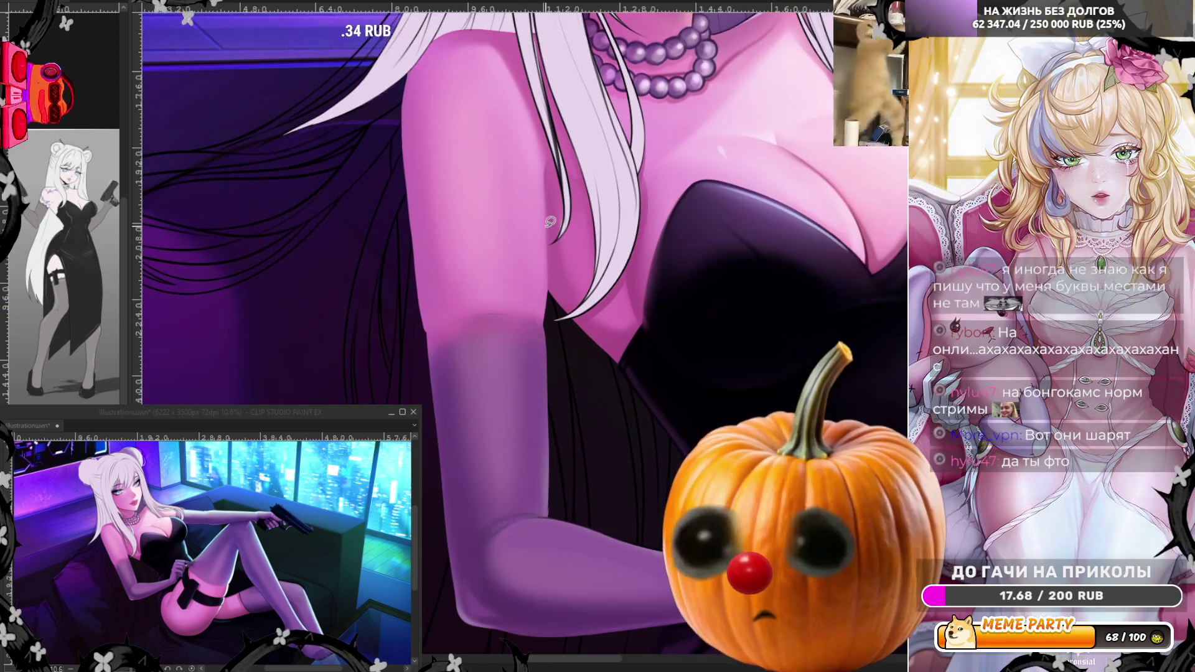
pyautogui.scroll(1, 543, 539)
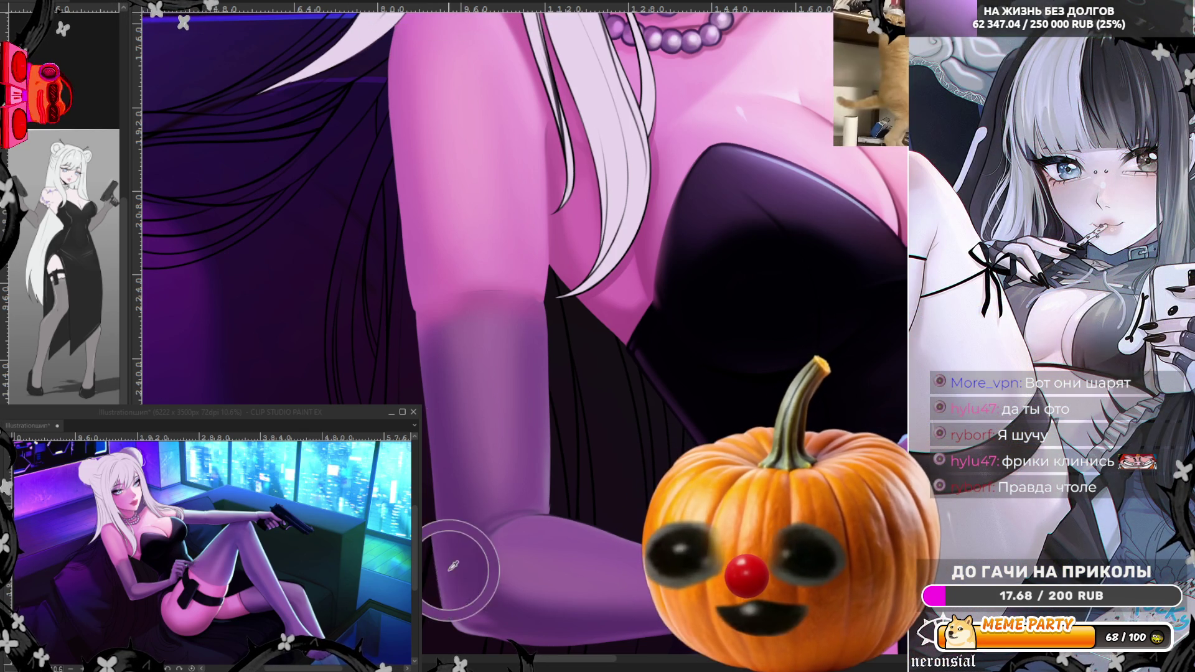
pyautogui.click(415, 311)
pyautogui.doubleClick(416, 311)
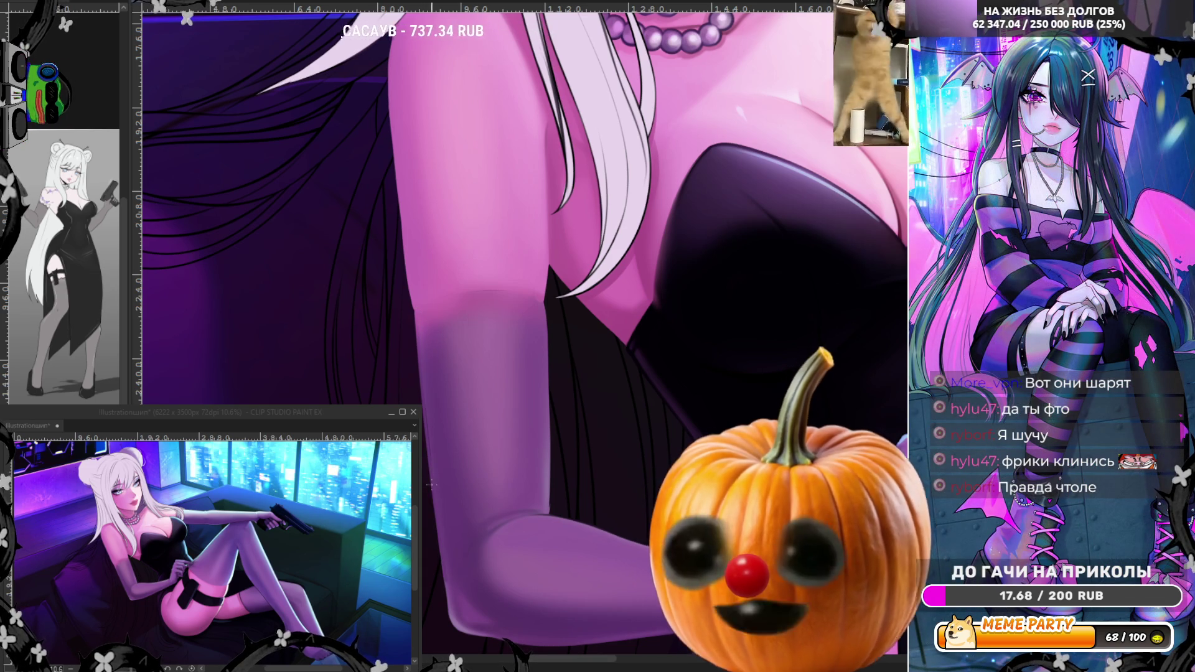
pyautogui.click(443, 548)
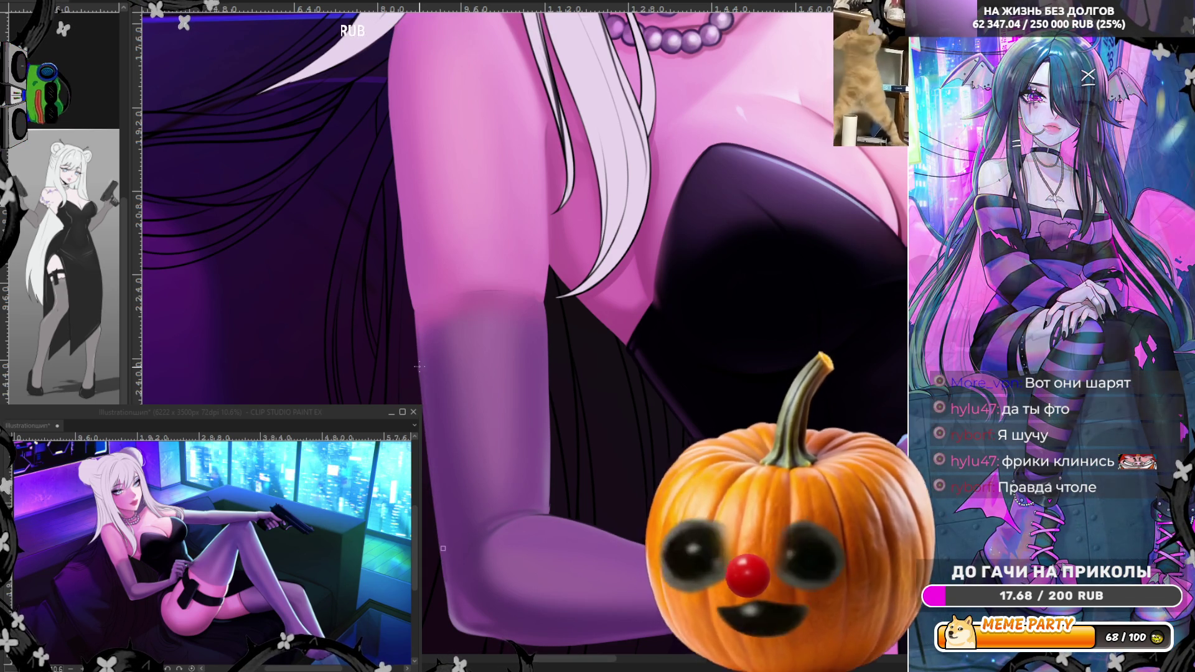
pyautogui.click(418, 317)
pyautogui.click(452, 547)
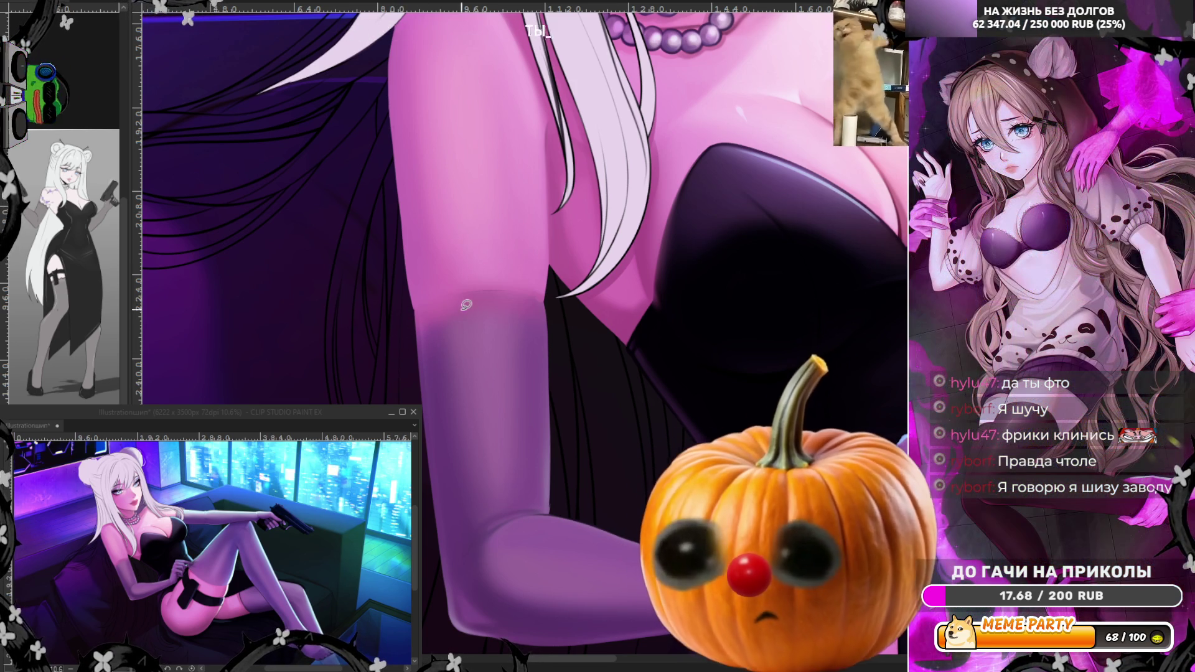
# Step: Draw the glove's curved top edge across the arm, redoing the stroke until it sits right
pyautogui.moveTo(421, 303)
pyautogui.mouseDown()
pyautogui.moveTo(592, 333)
pyautogui.moveTo(430, 442)
pyautogui.mouseUp()
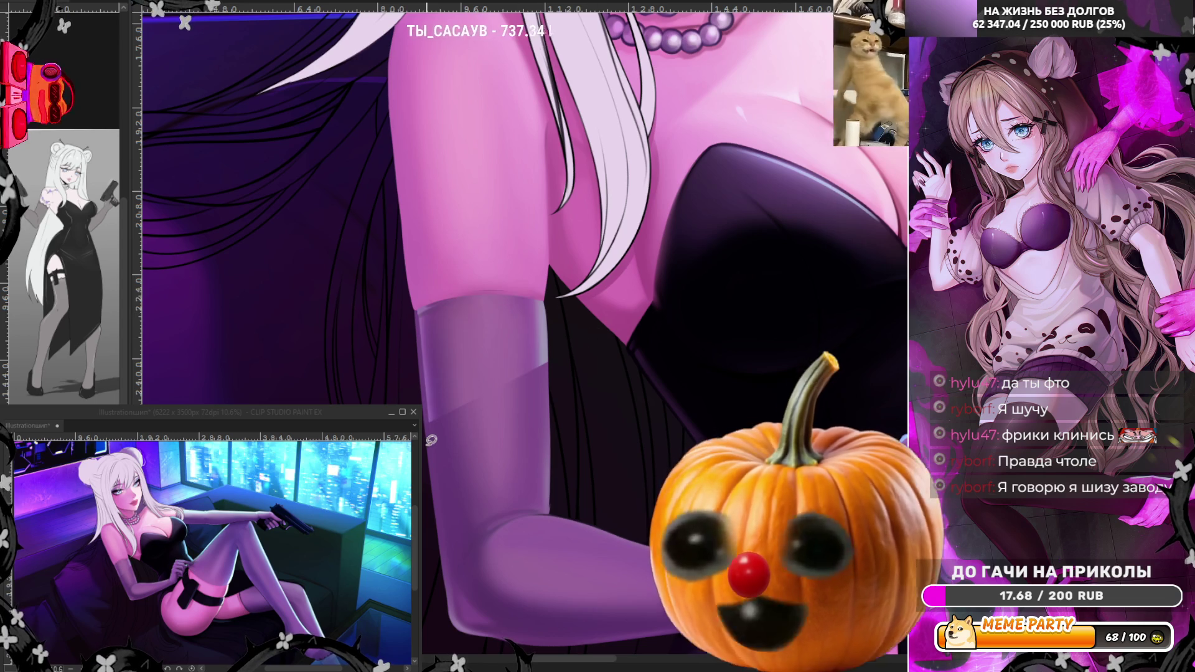
pyautogui.hotkey('ctrl', 'z')
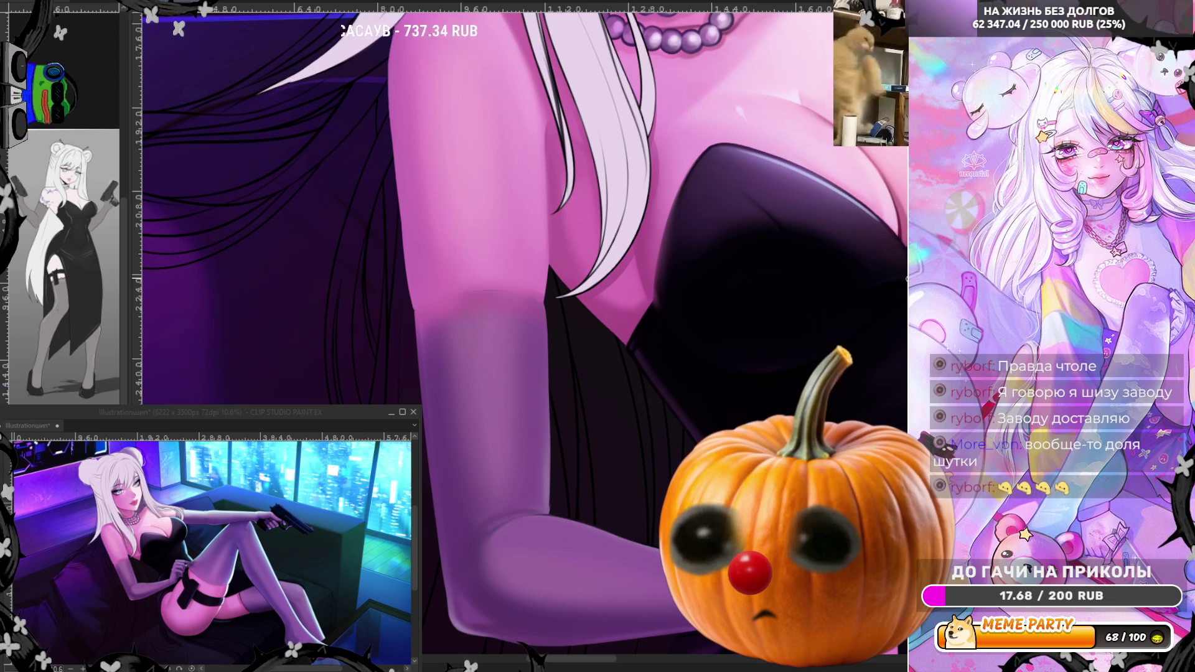
pyautogui.moveTo(416, 365)
pyautogui.mouseDown()
pyautogui.moveTo(470, 367)
pyautogui.moveTo(422, 365)
pyautogui.mouseUp()
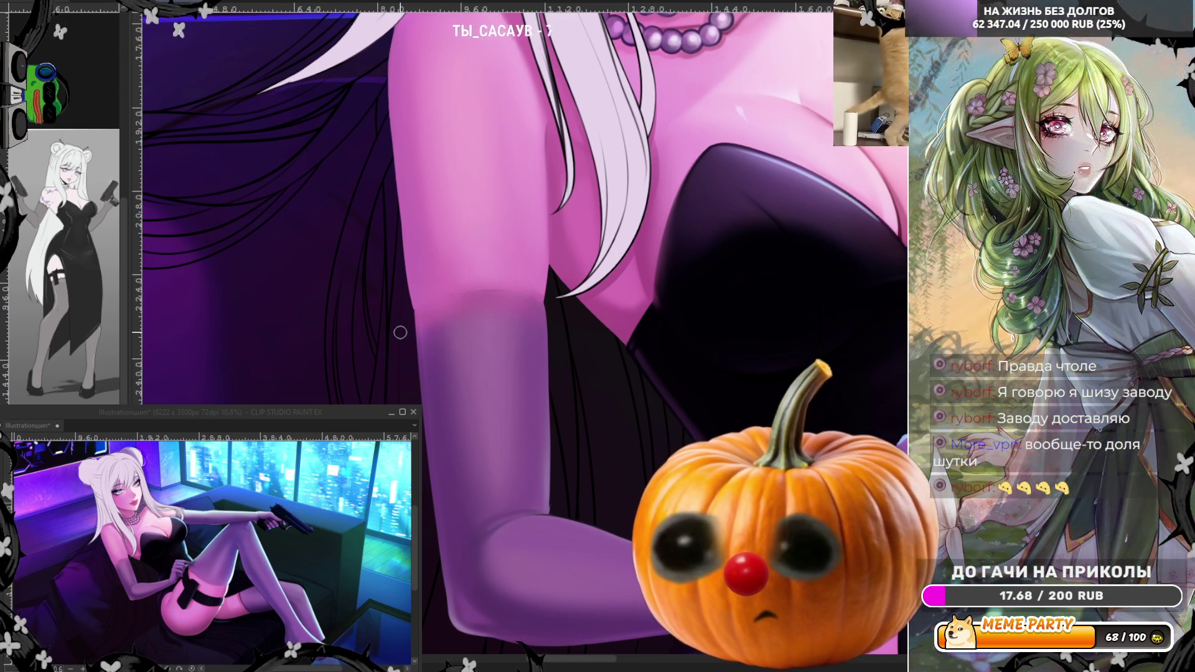
pyautogui.moveTo(414, 310); pyautogui.dragTo(545, 305)
pyautogui.hotkey('ctrl', 'z')
pyautogui.moveTo(416, 311); pyautogui.dragTo(546, 307)
pyautogui.hotkey('ctrl', 'z')
pyautogui.moveTo(407, 314); pyautogui.dragTo(548, 304)
pyautogui.hotkey('ctrl', 'z')
pyautogui.hotkey('ctrl', 'z')
pyautogui.moveTo(416, 314); pyautogui.dragTo(546, 304)
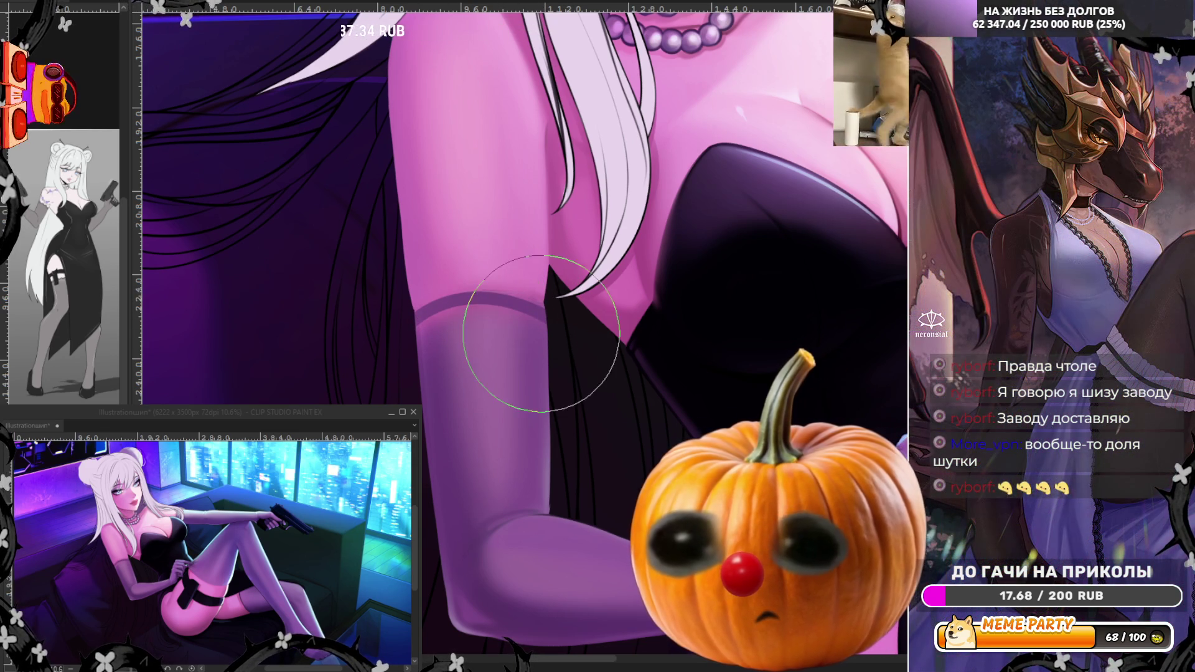
# Step: Softly shade the glove with a larger airbrush and mirror the view to check it
pyautogui.press(']')
pyautogui.press(']')
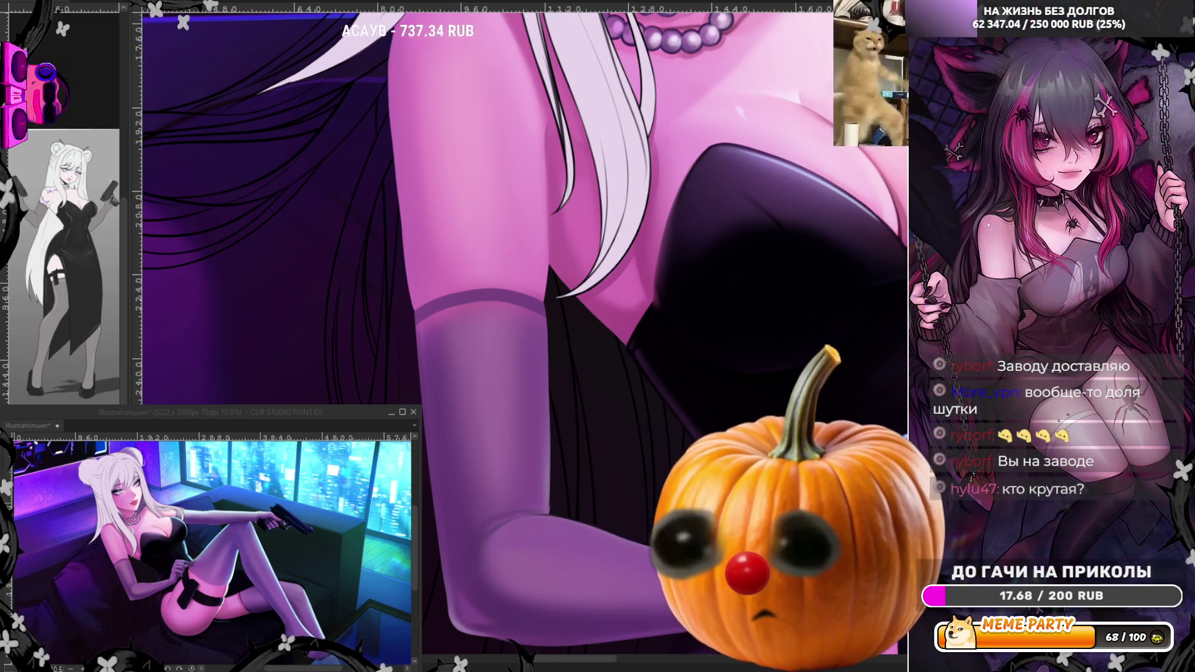
pyautogui.moveTo(473, 405); pyautogui.dragTo(507, 427)
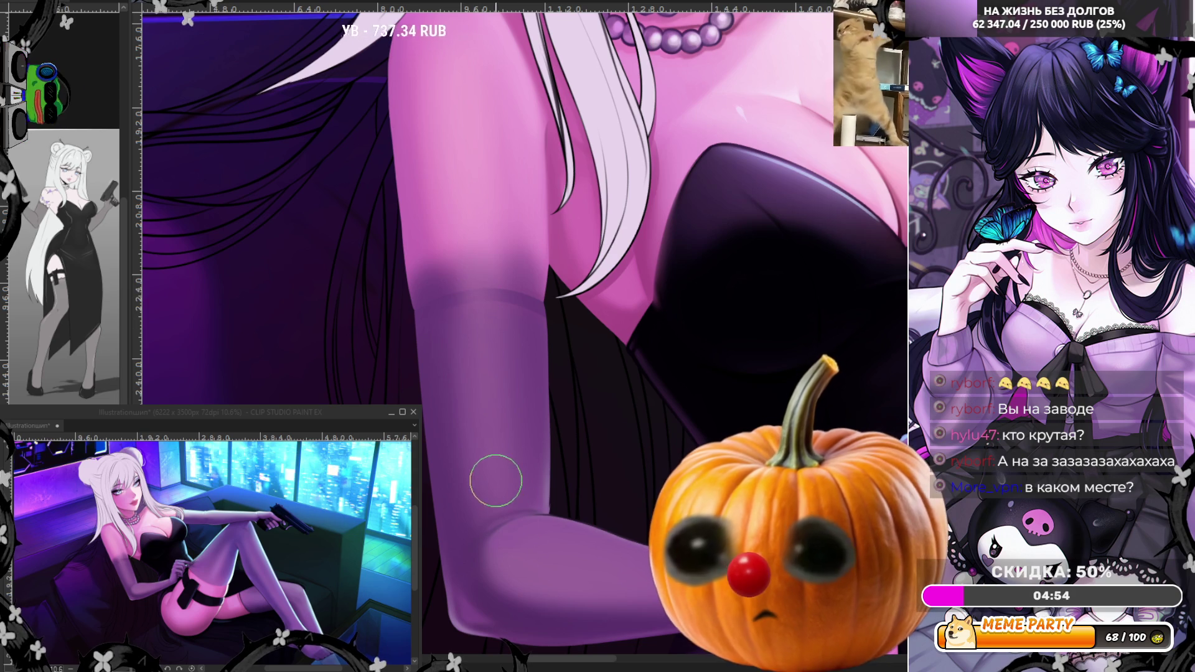
pyautogui.press('h')
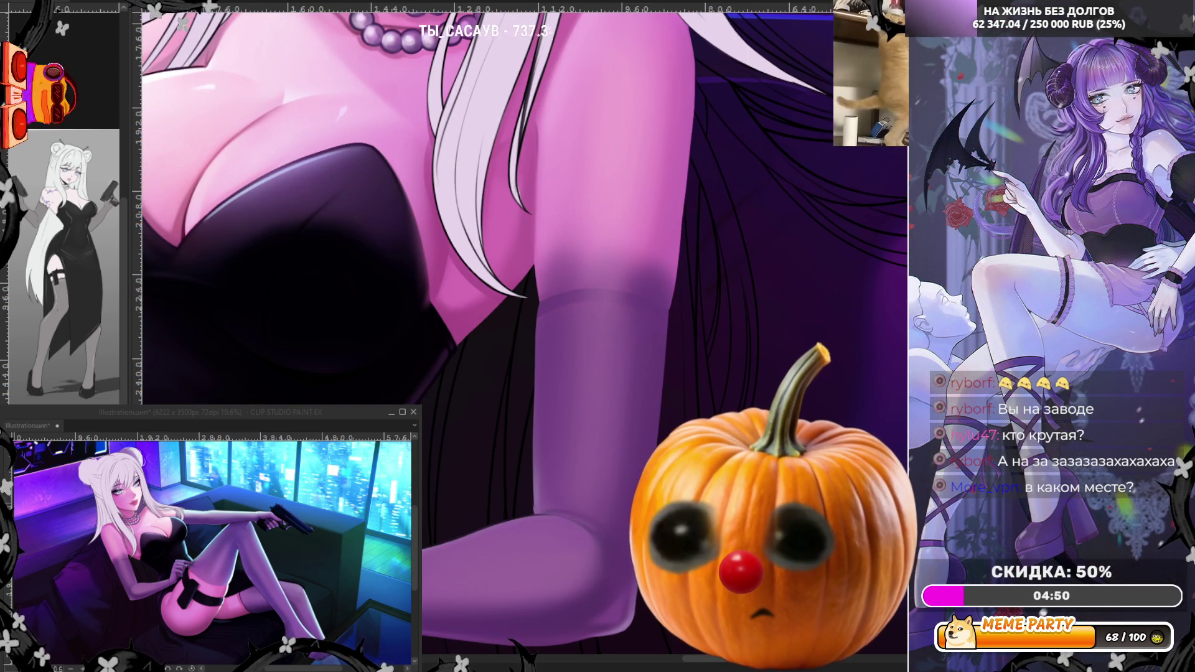
# Step: Lasso-fill the skin area above the stocking on her thigh with lighter pink
pyautogui.scroll(3, 590, 546)
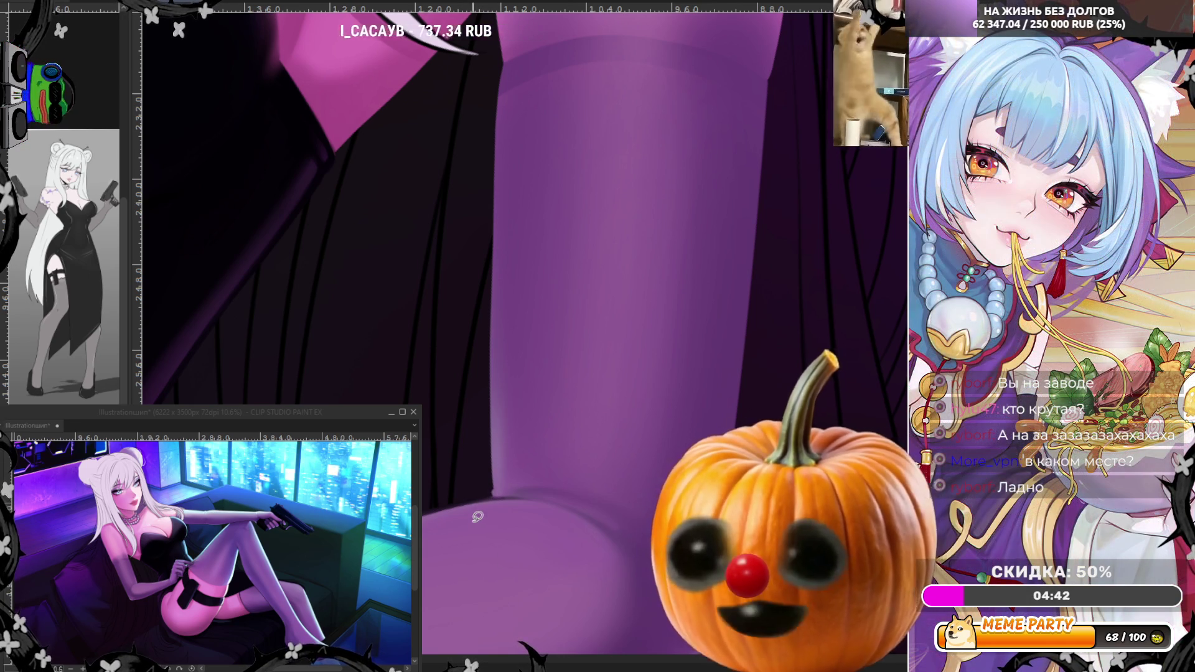
pyautogui.scroll(-2, 477, 517)
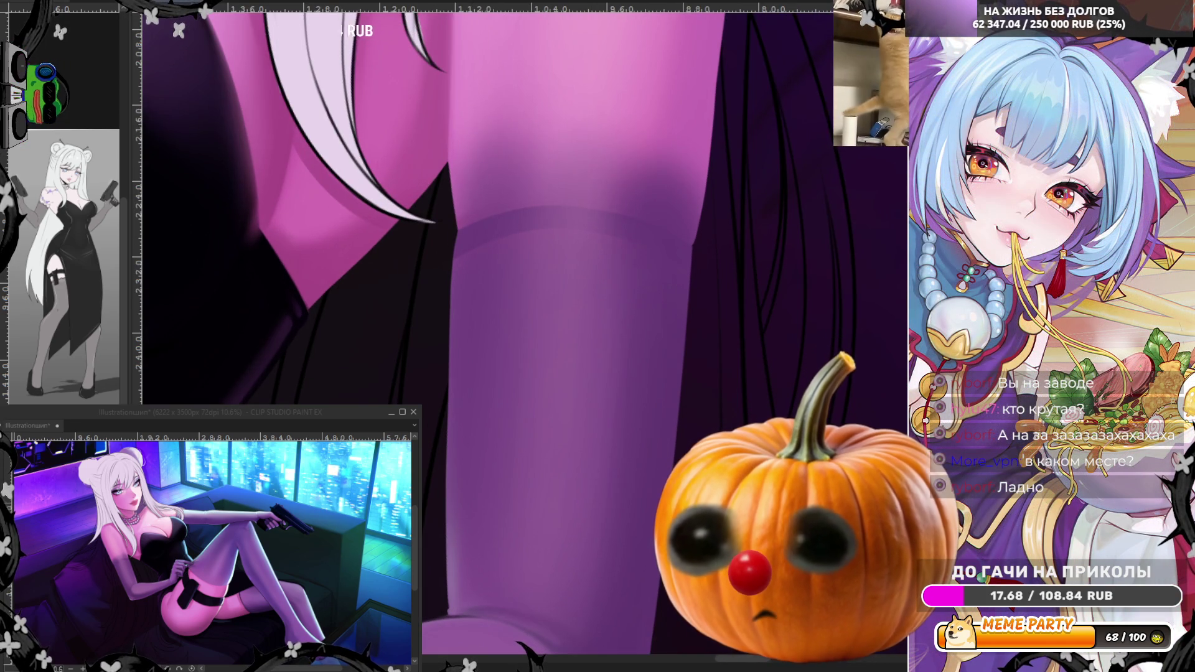
pyautogui.moveTo(455, 234)
pyautogui.mouseDown()
pyautogui.moveTo(488, 205)
pyautogui.moveTo(629, 202)
pyautogui.moveTo(738, 241)
pyautogui.moveTo(724, 163)
pyautogui.mouseUp()
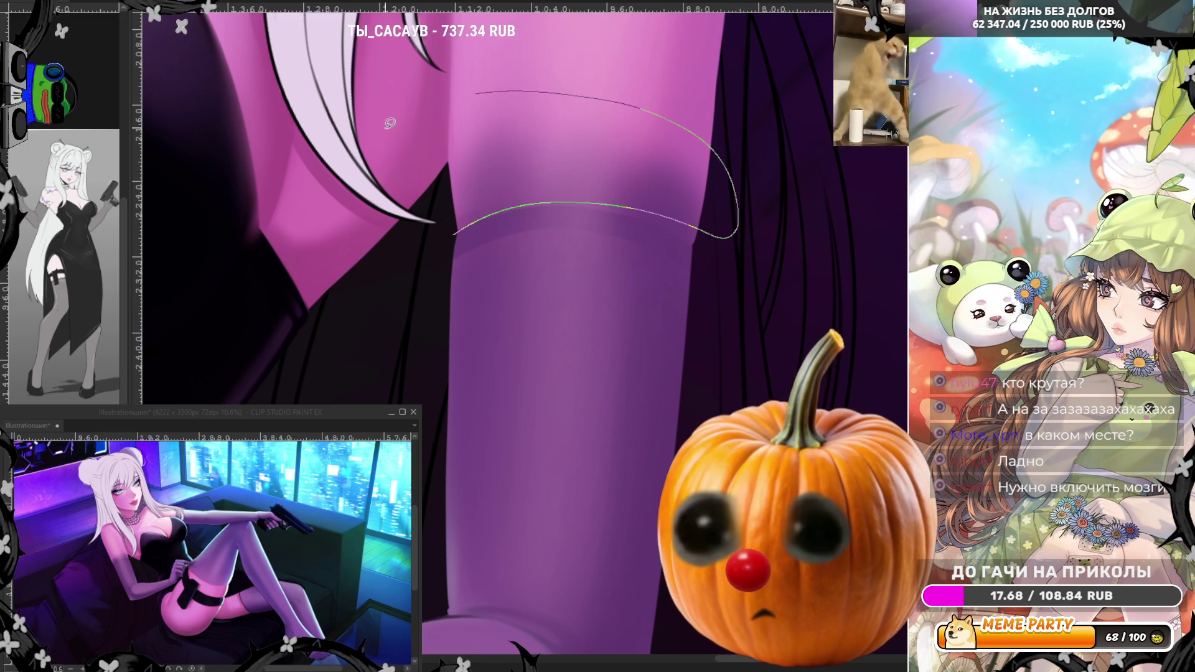
pyautogui.moveTo(403, 113); pyautogui.dragTo(406, 118)
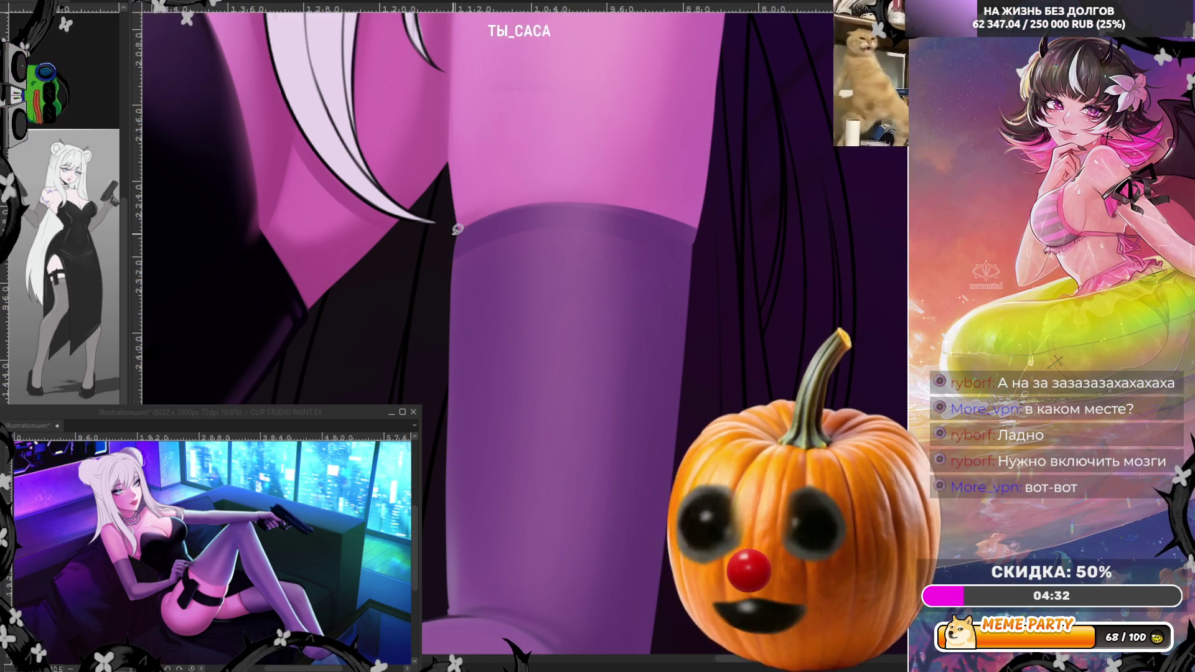
# Step: Draw the curved top edge line of the stocking with the pen, rotating the canvas for comfort
pyautogui.moveTo(526, 206); pyautogui.dragTo(623, 210)
pyautogui.moveTo(458, 233)
pyautogui.mouseDown()
pyautogui.moveTo(691, 225)
pyautogui.moveTo(720, 194)
pyautogui.mouseUp()
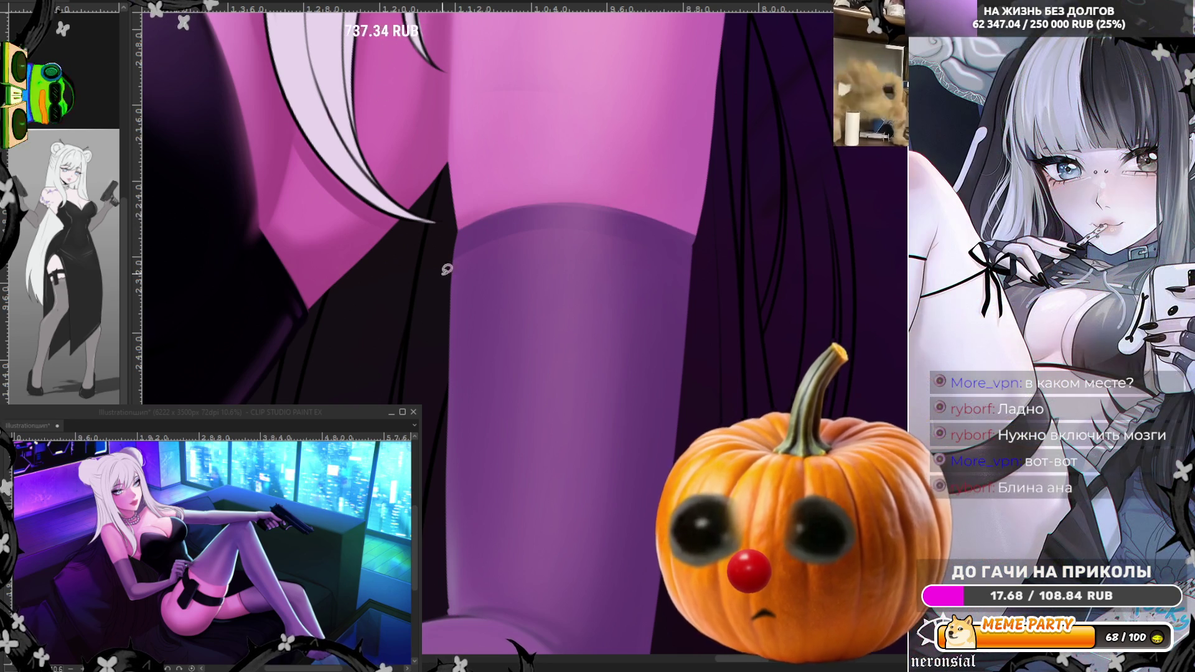
pyautogui.moveTo(623, 206)
pyautogui.mouseDown()
pyautogui.moveTo(523, 181)
pyautogui.moveTo(423, 203)
pyautogui.mouseUp()
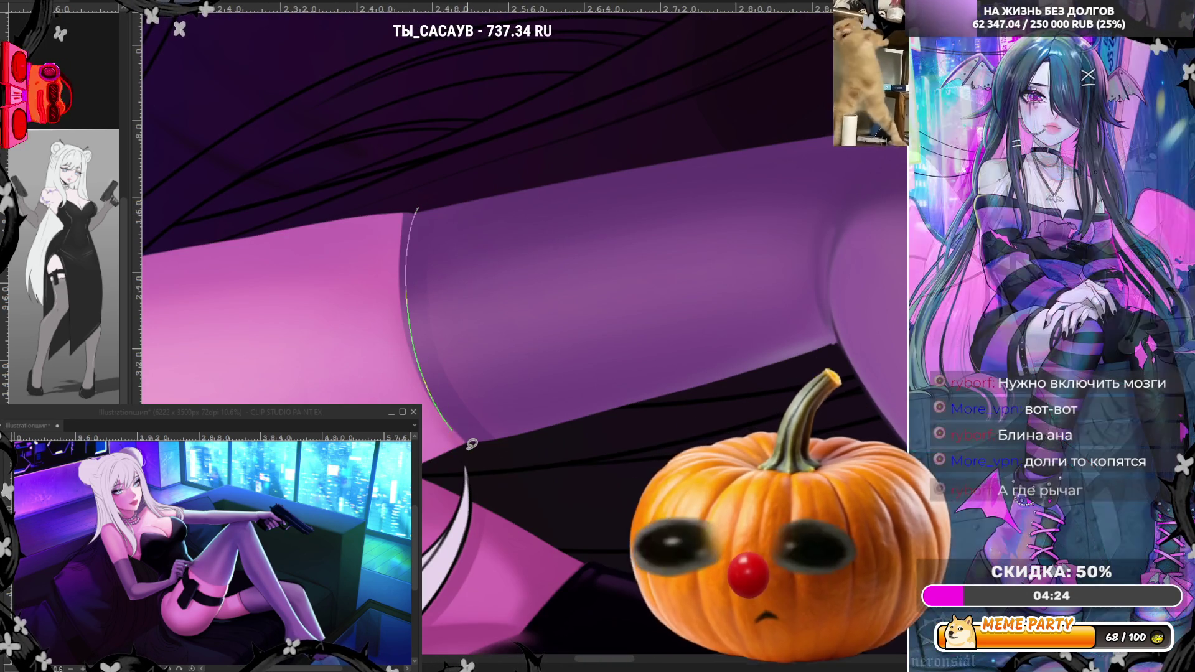
pyautogui.moveTo(364, 157); pyautogui.dragTo(376, 150)
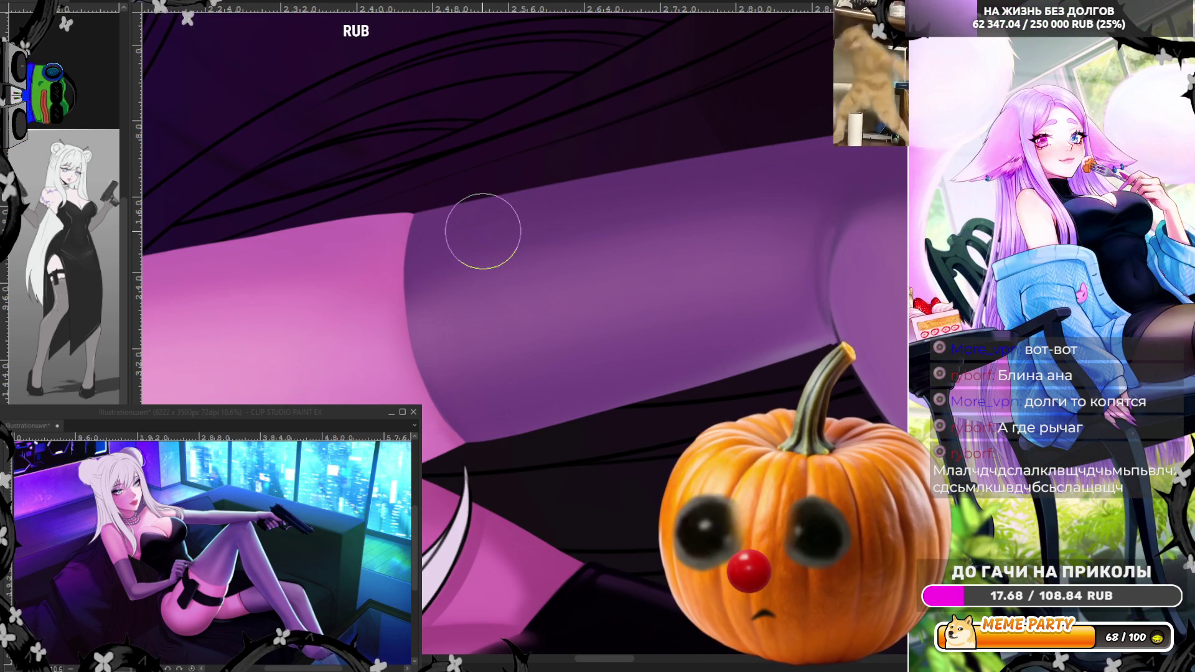
# Step: Reset the canvas rotation to upright and zoom in on the woman's face and chest
pyautogui.scroll(-5, 483, 231)
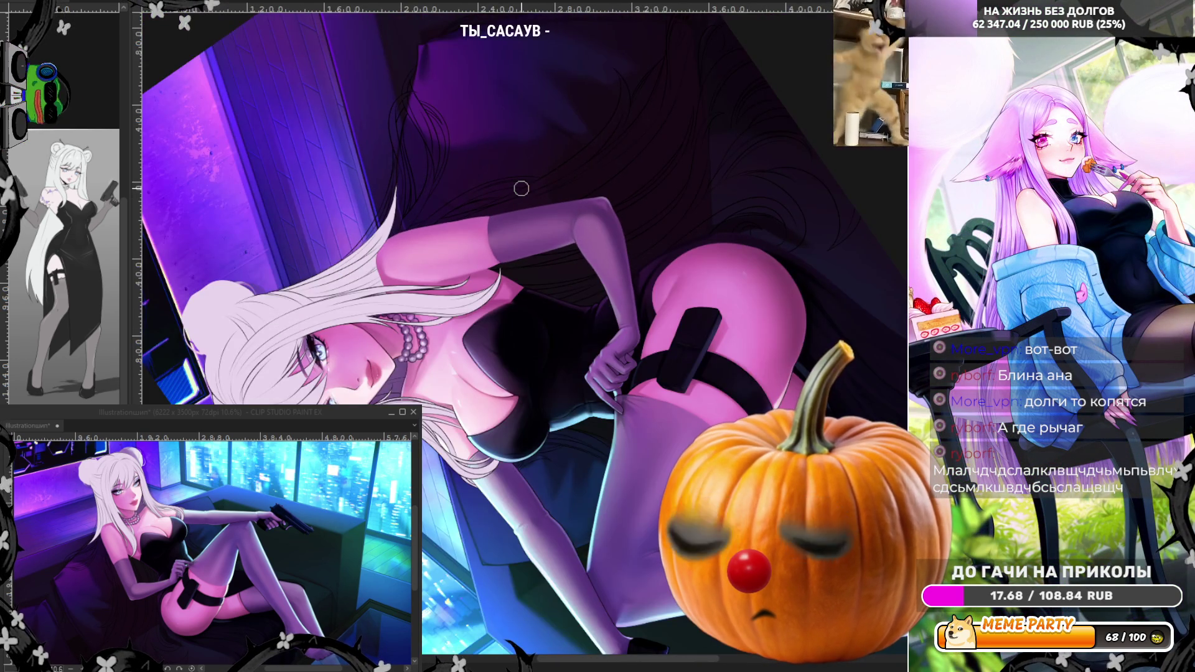
pyautogui.scroll(-1, 559, 203)
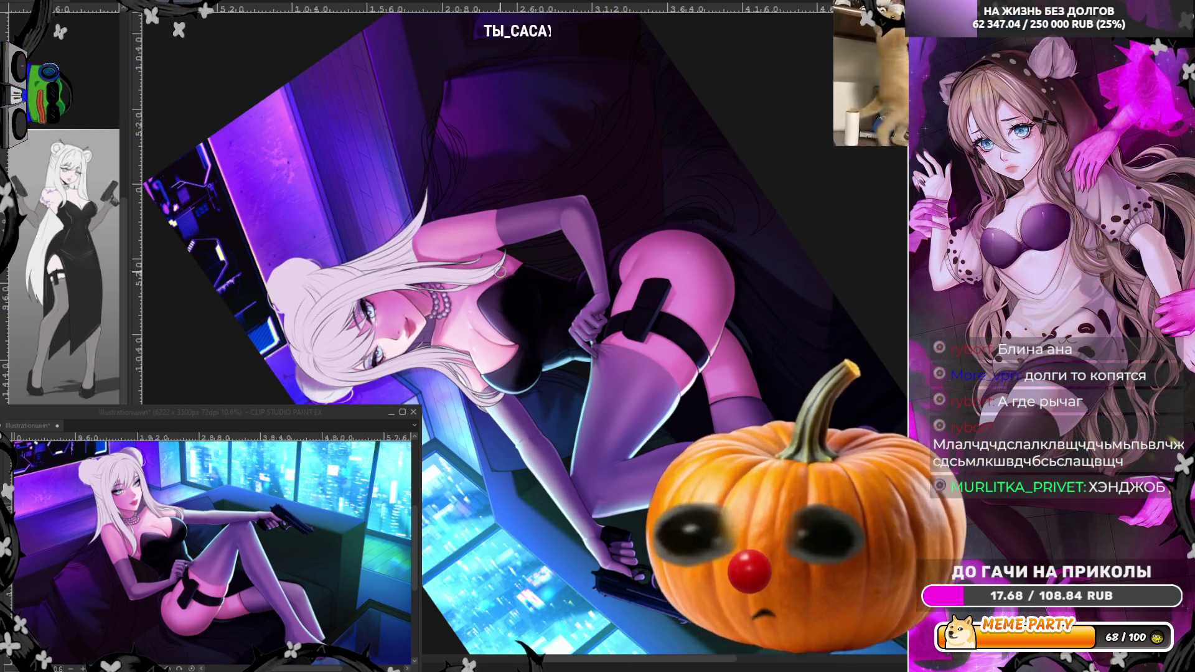
pyautogui.scroll(2, 481, 310)
pyautogui.scroll(2, 480, 311)
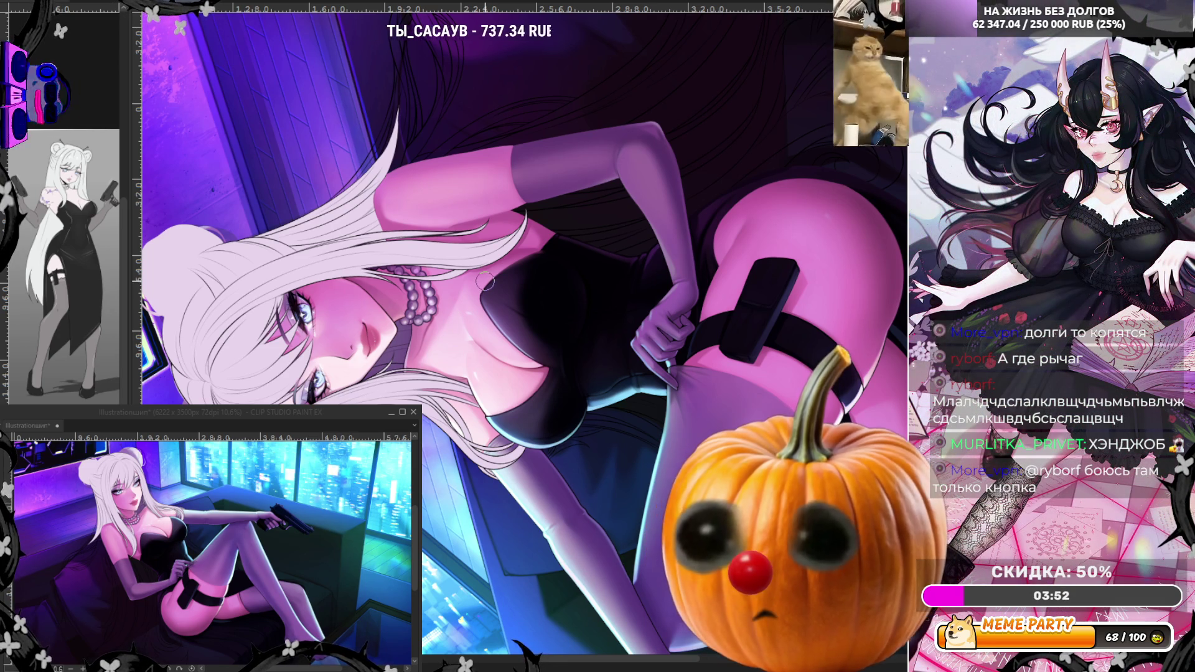
pyautogui.scroll(3, 542, 224)
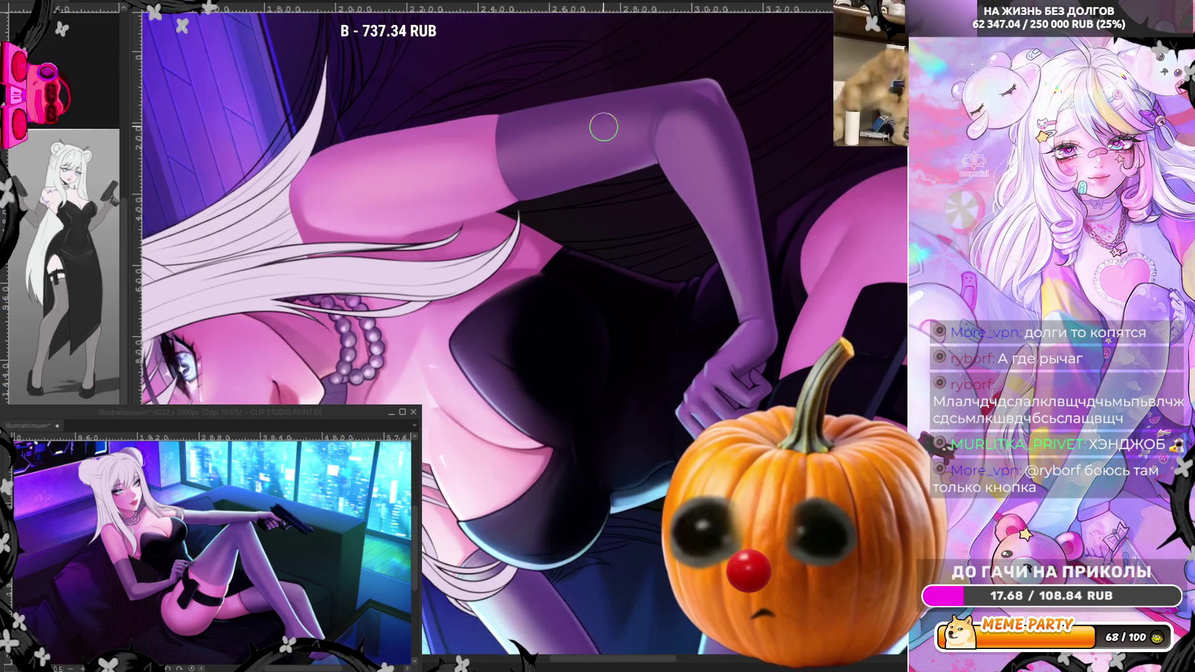
pyautogui.scroll(2, 603, 127)
pyautogui.scroll(-2, 630, 117)
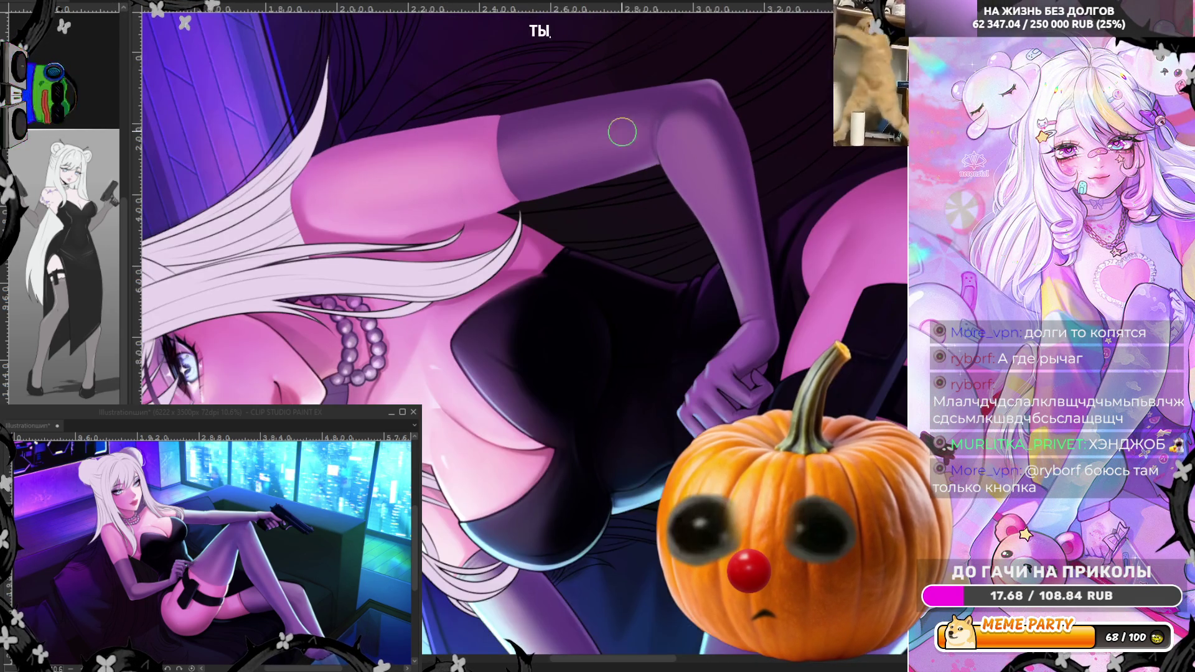
pyautogui.hotkey('ctrl', '0')
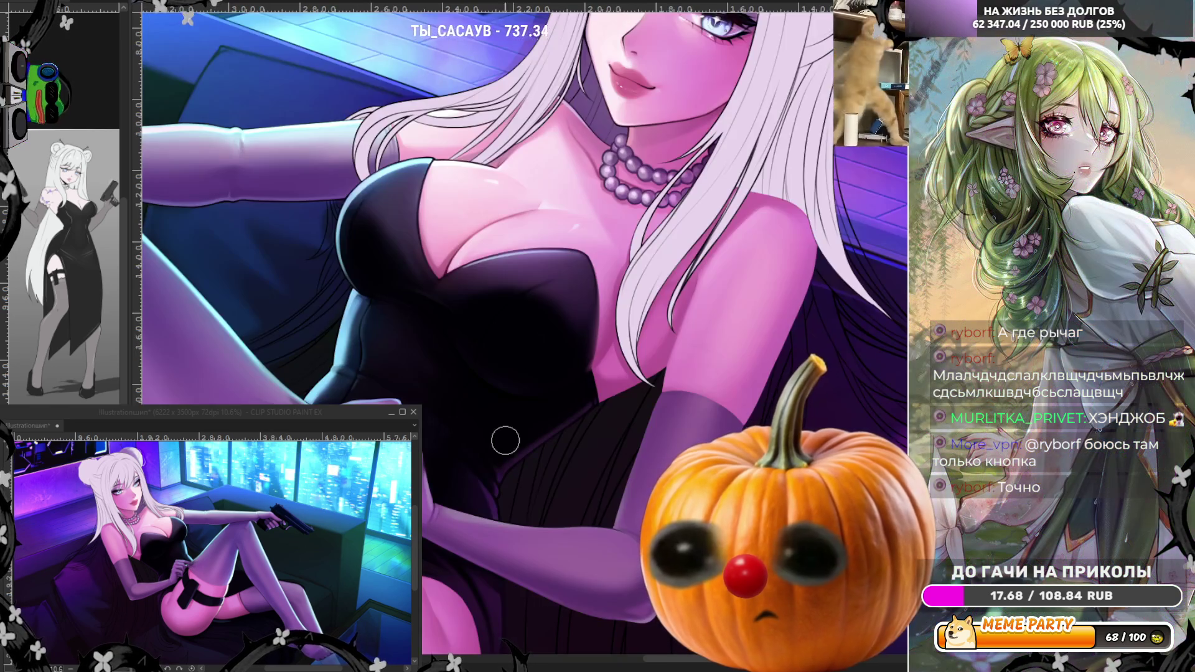
pyautogui.scroll(-2, 548, 330)
pyautogui.scroll(4, 659, 318)
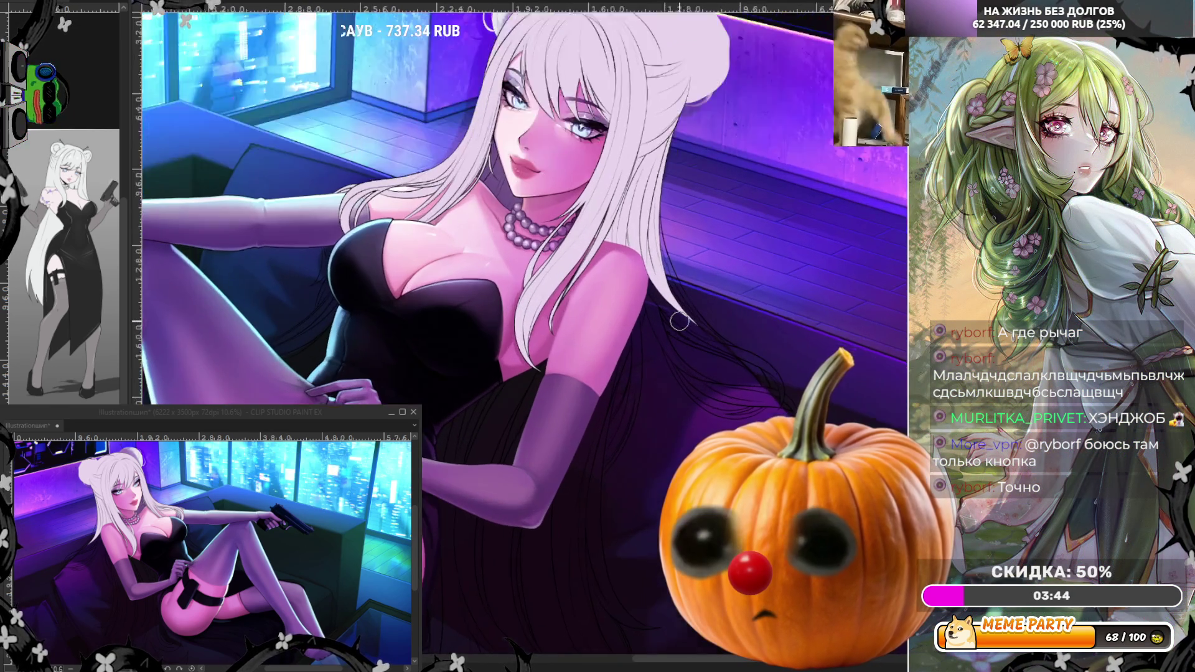
pyautogui.scroll(2, 659, 317)
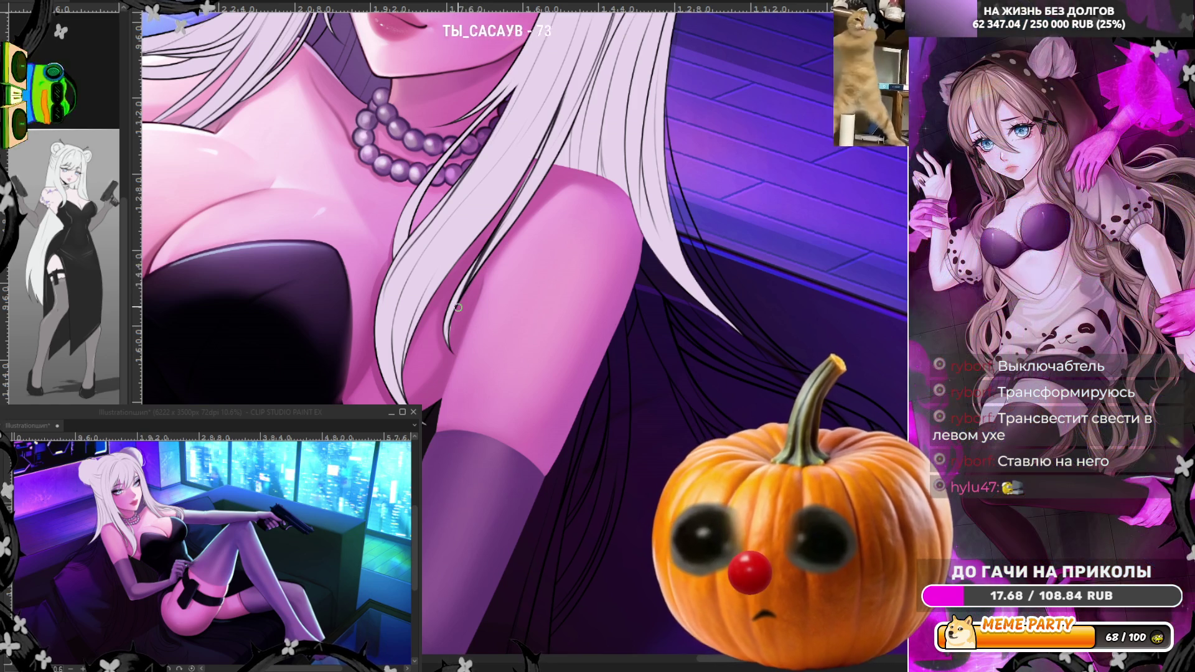
pyautogui.scroll(-3, 458, 308)
# Step: Unmirror the canvas view and fit the whole illustration in the window
pyautogui.scroll(3, 578, 272)
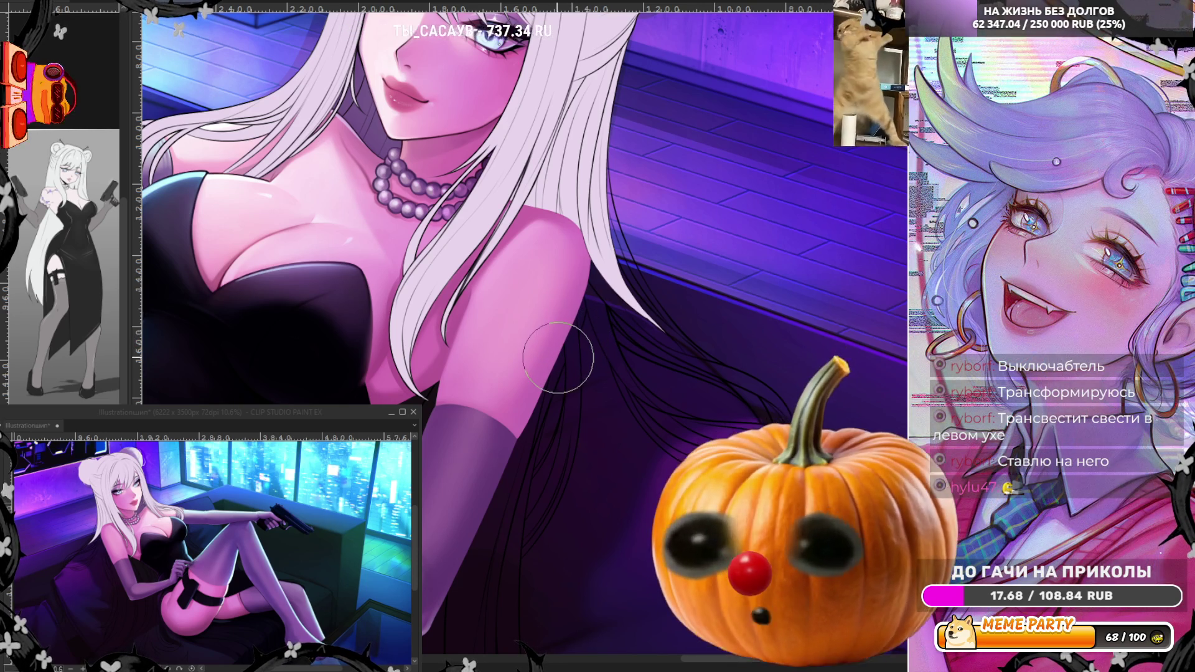
pyautogui.press('h')
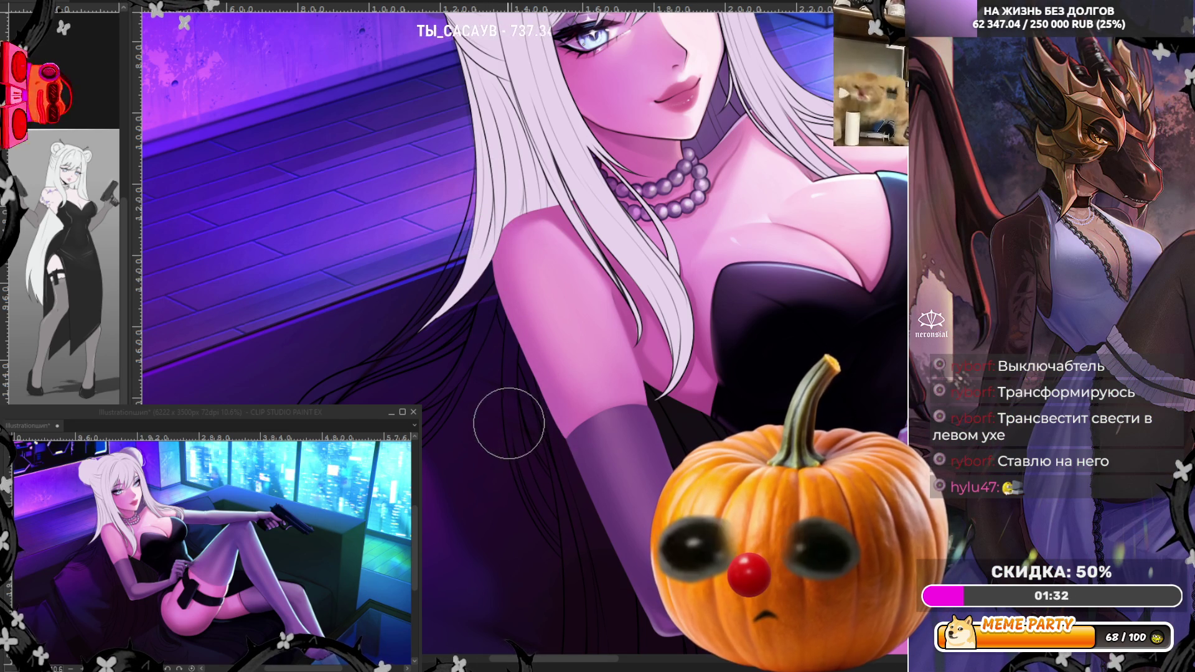
pyautogui.hotkey('ctrl', '0')
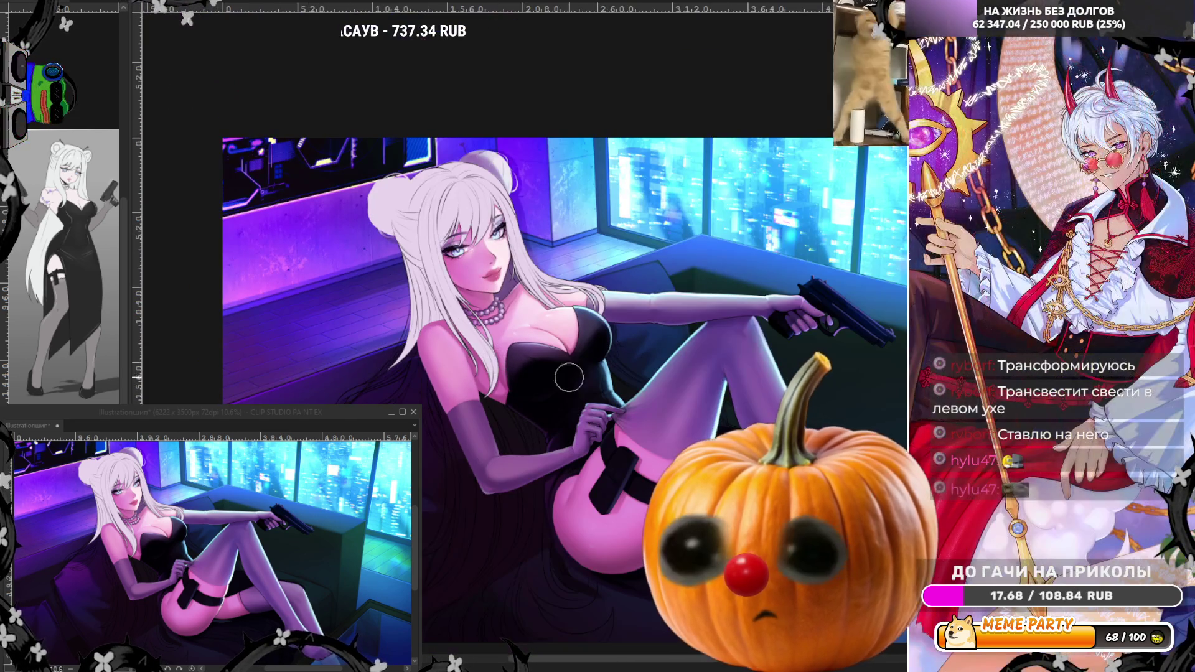
pyautogui.scroll(1, 551, 402)
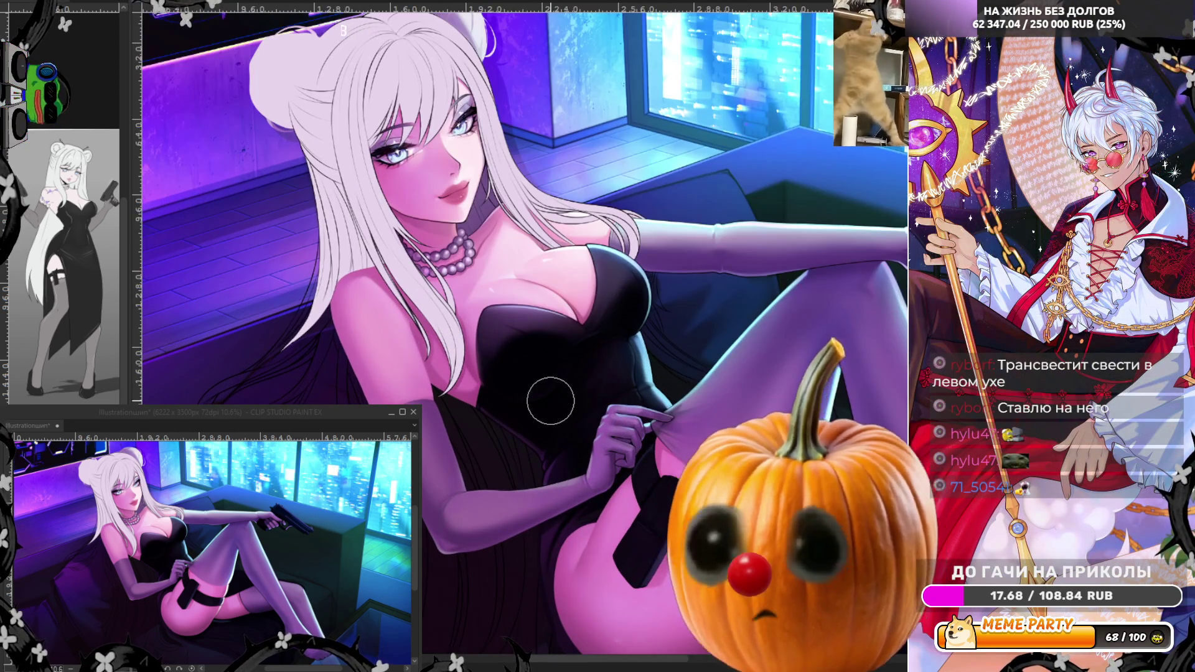
pyautogui.scroll(2, 463, 364)
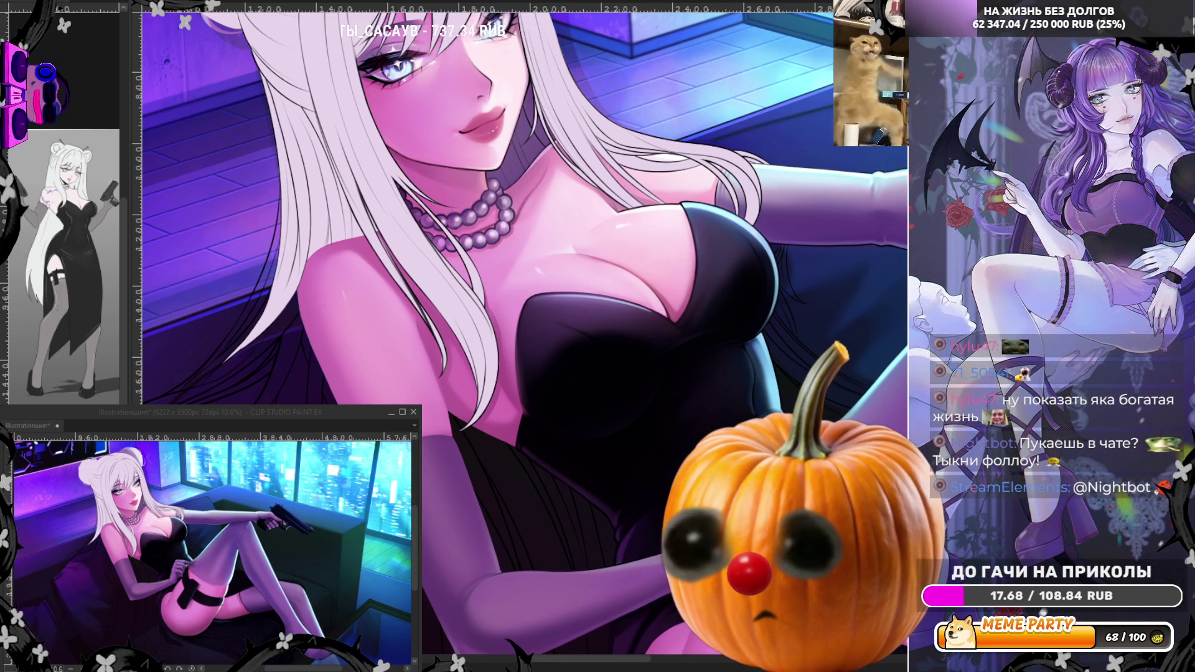
pyautogui.scroll(-3, 461, 561)
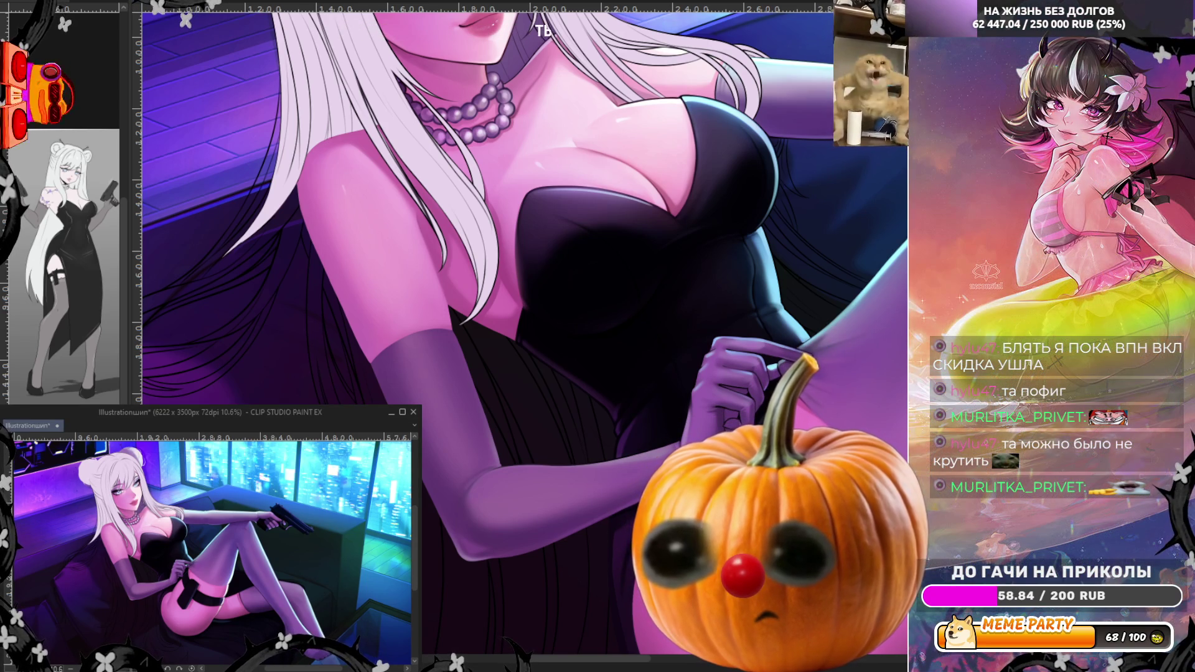
pyautogui.hotkey('ctrl', '0')
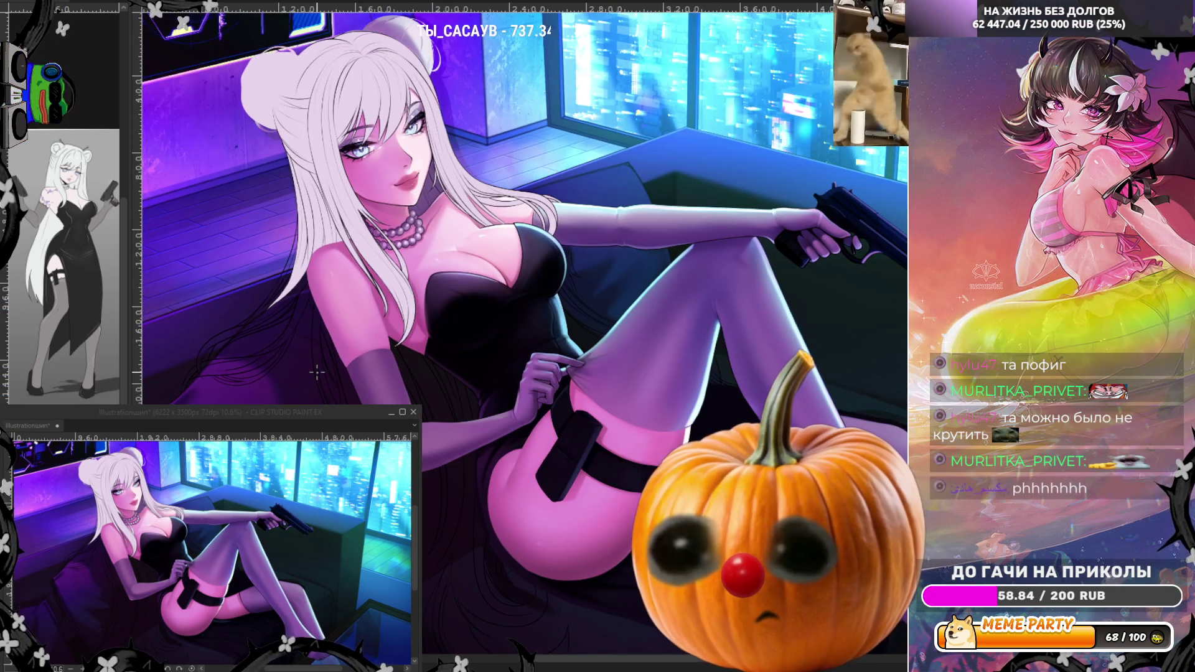
pyautogui.scroll(-1, 317, 373)
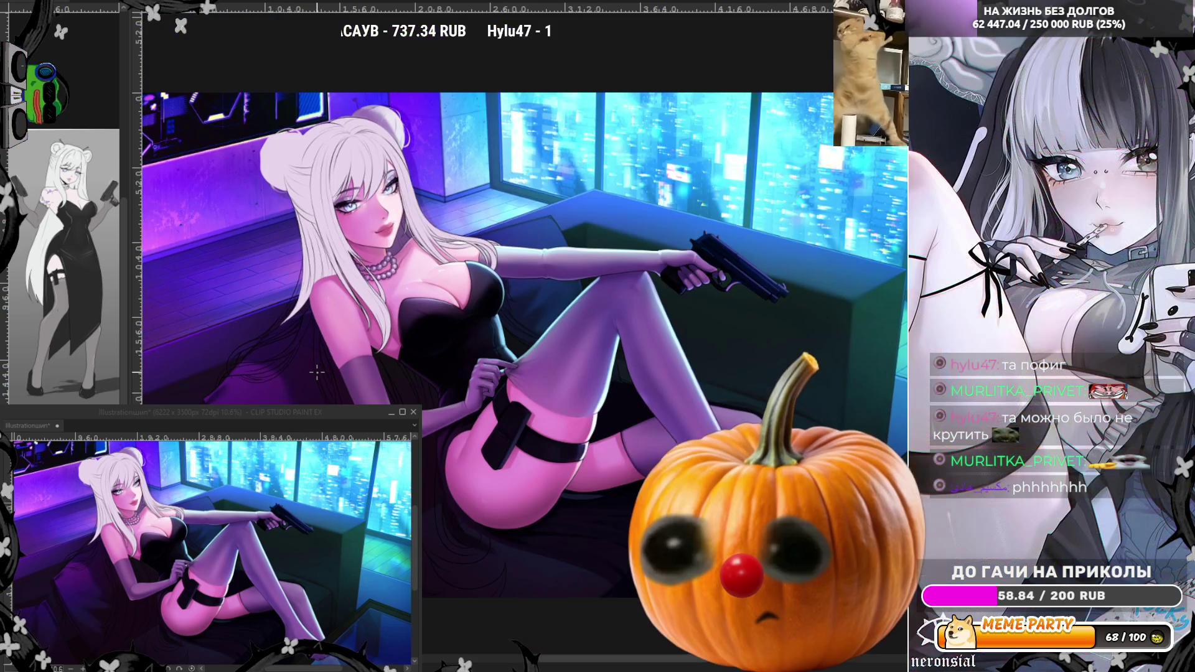
pyautogui.scroll(1, 317, 372)
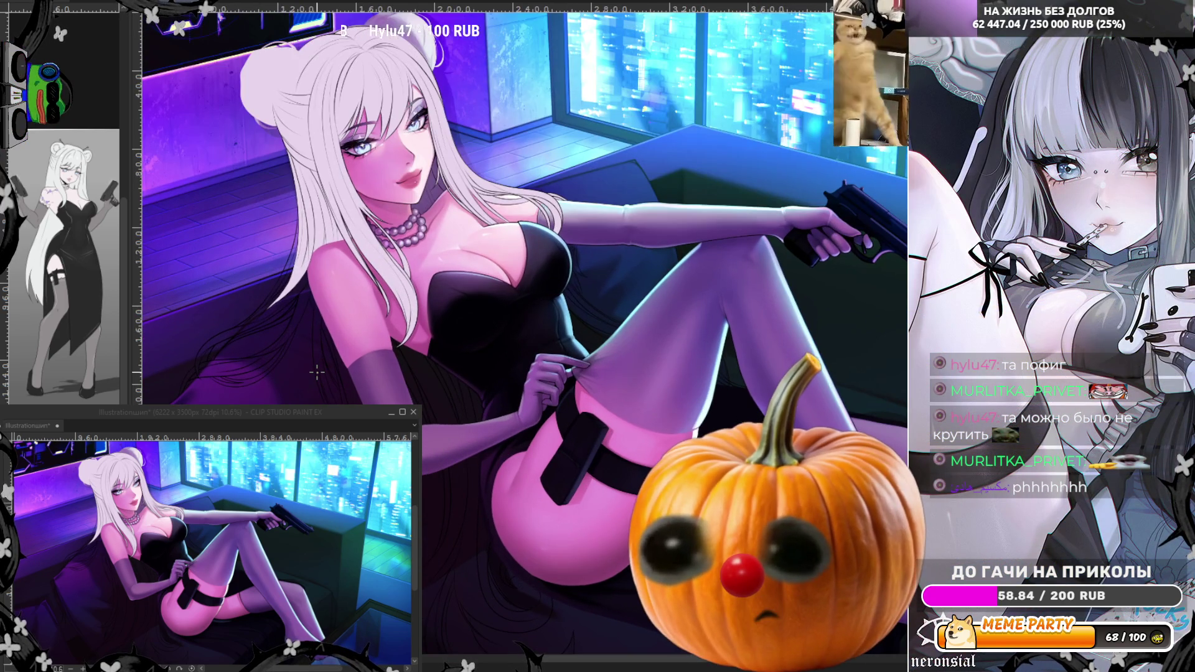
pyautogui.scroll(1, 317, 373)
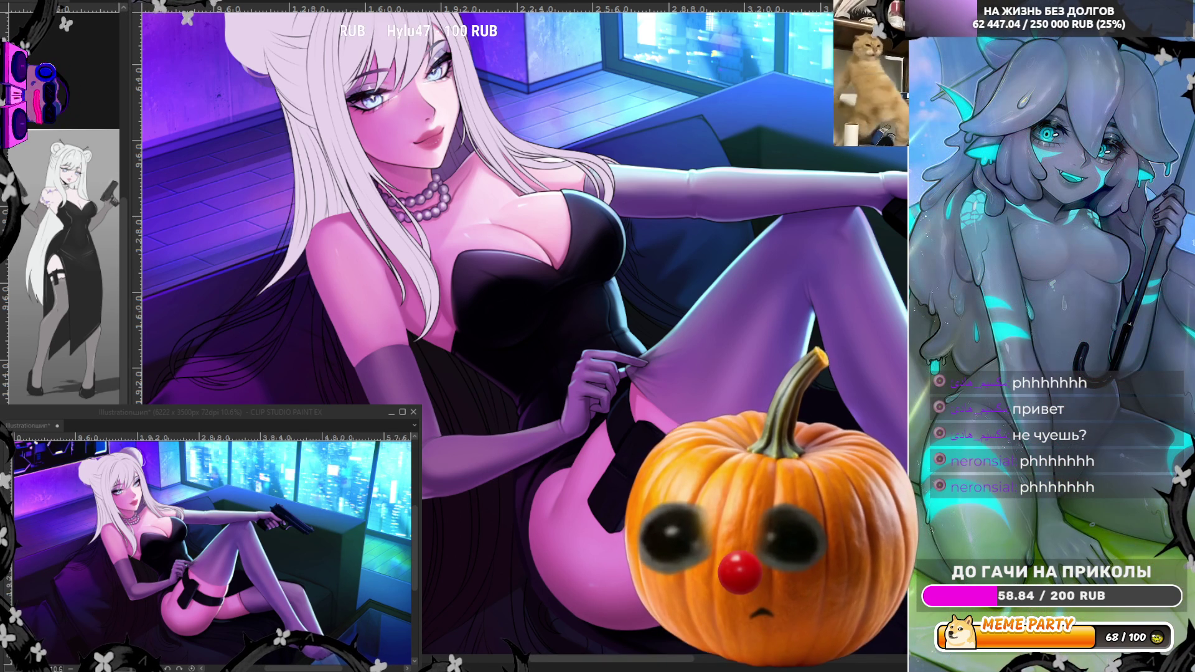
pyautogui.hotkey('ctrl', '-')
pyautogui.hotkey('ctrl', '-')
pyautogui.hotkey('ctrl', '+')
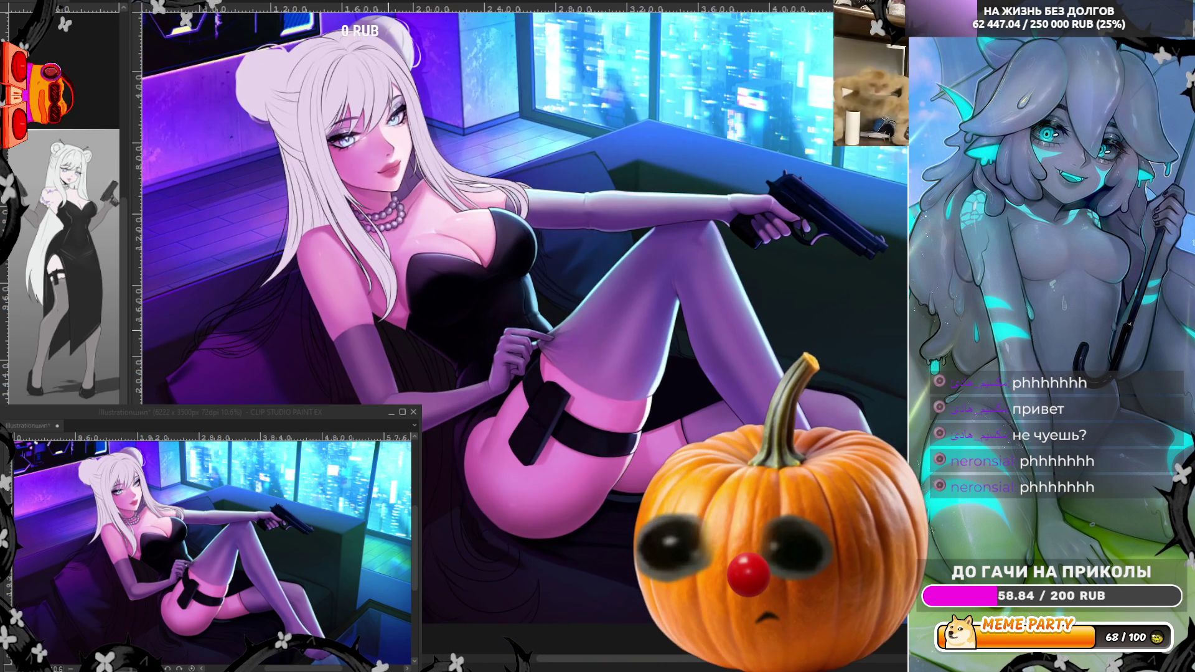
pyautogui.hotkey('ctrl', '+')
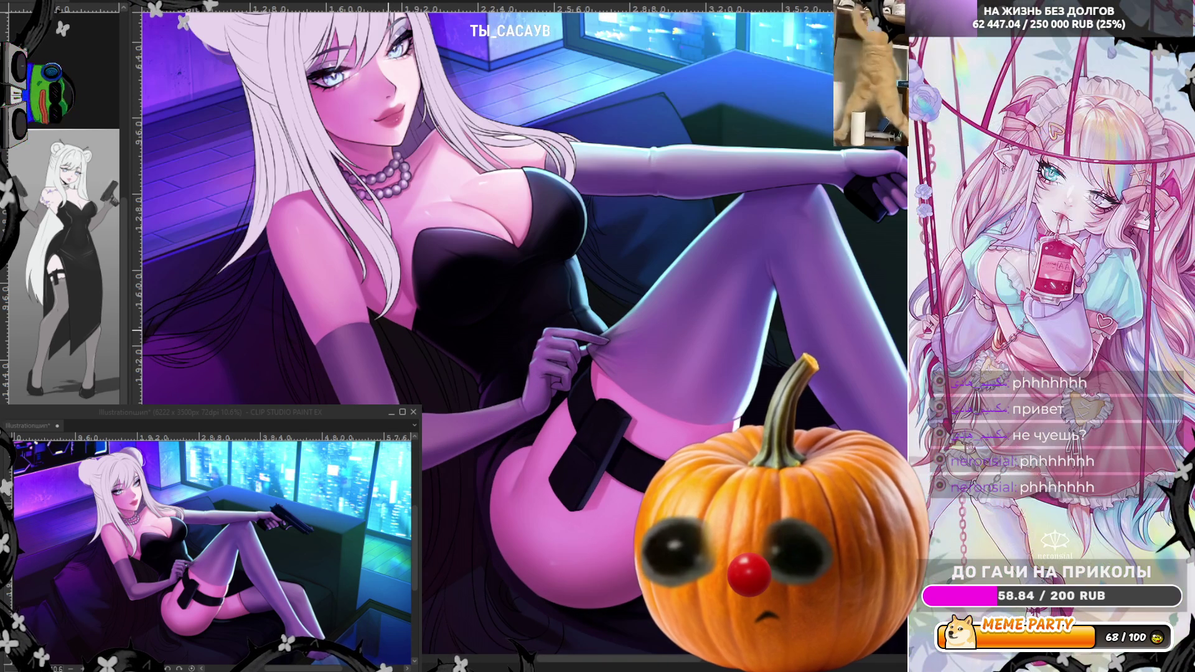
pyautogui.hotkey('ctrl', '+')
pyautogui.hotkey('ctrl', '-')
pyautogui.hotkey('ctrl', '-')
pyautogui.hotkey('ctrl', '-')
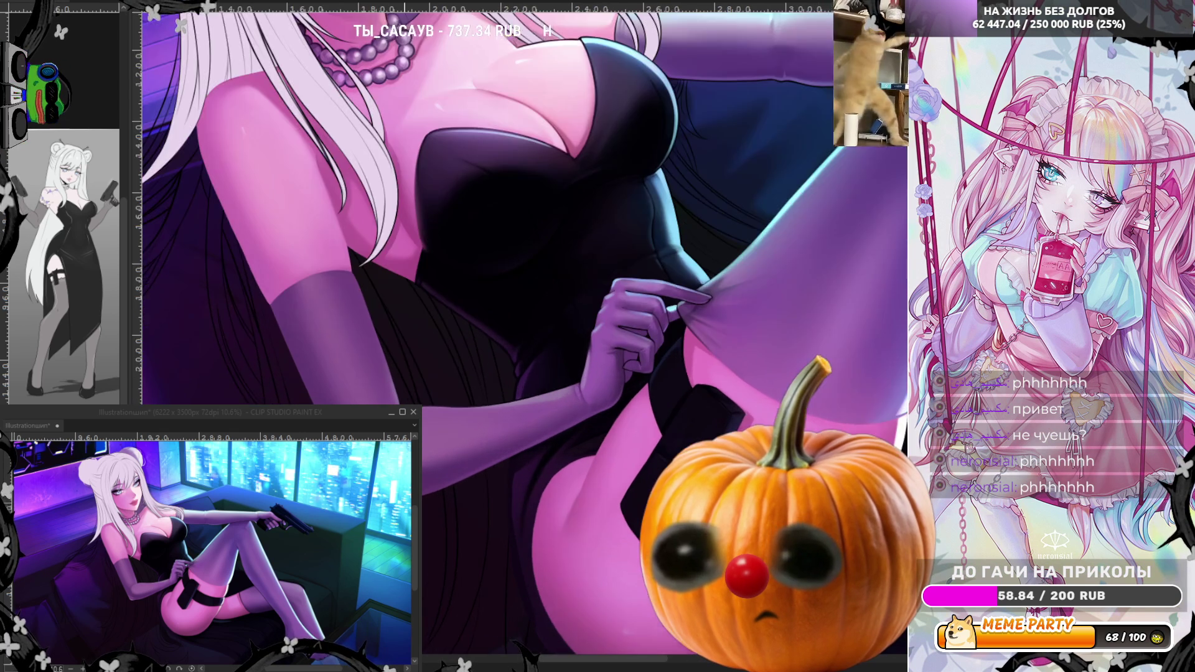
pyautogui.hotkey('ctrl', '+')
pyautogui.hotkey('ctrl', '+')
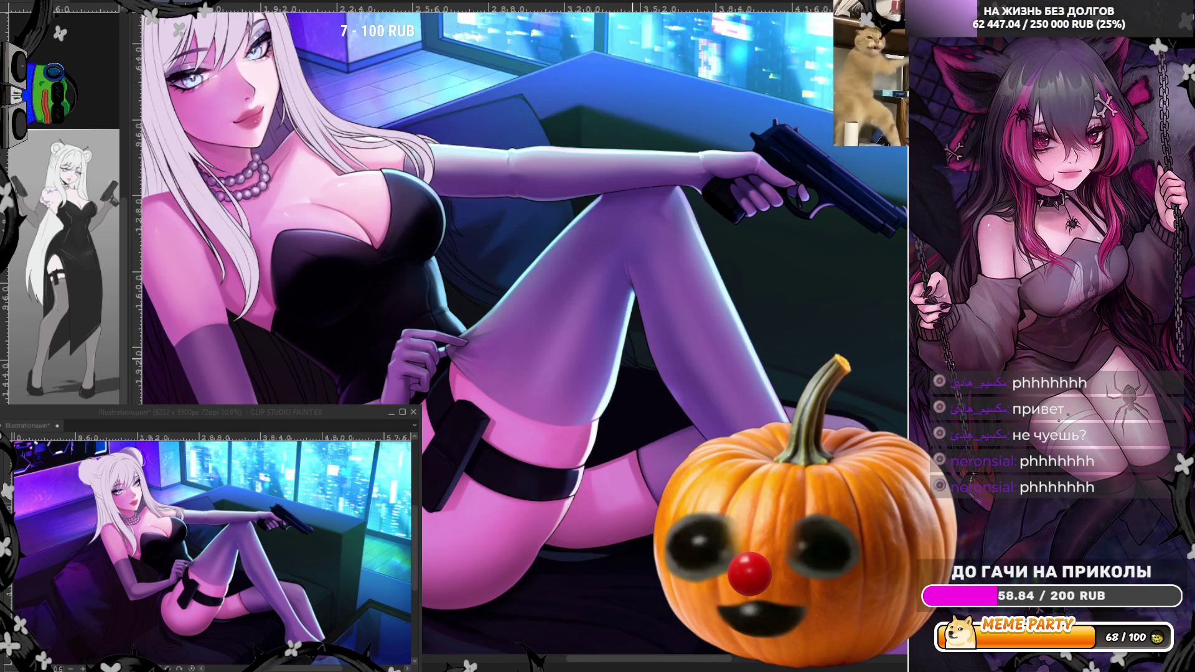
pyautogui.hotkey('ctrl', '-')
pyautogui.hotkey('ctrl', '-')
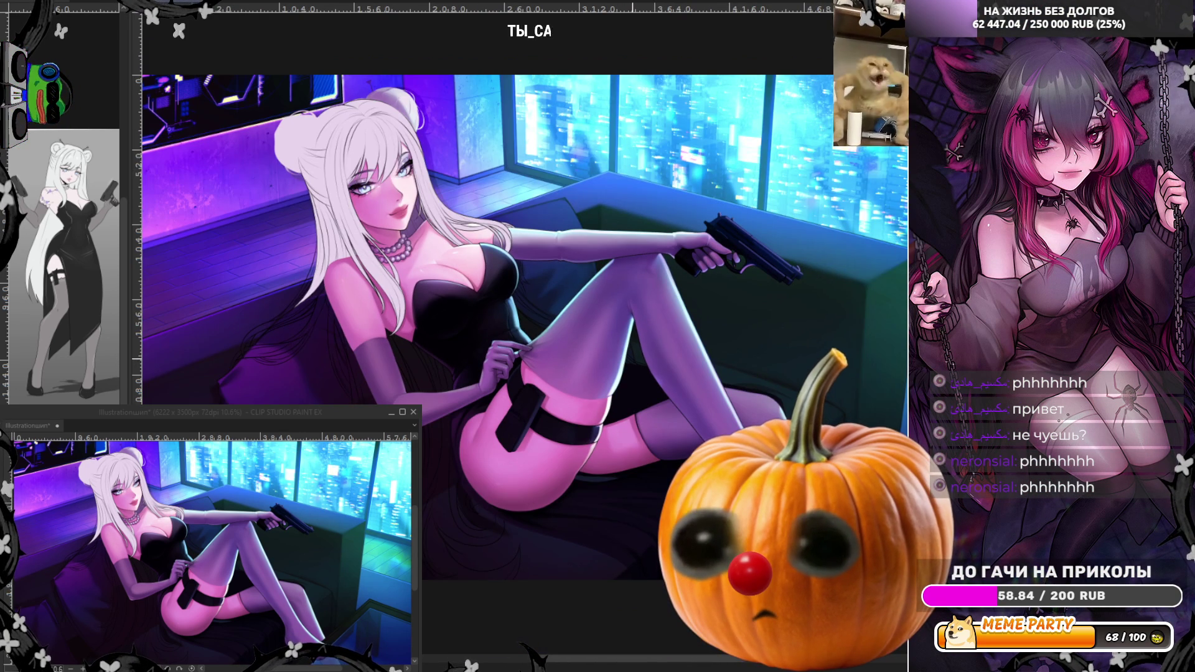
pyautogui.hotkey('ctrl', '+')
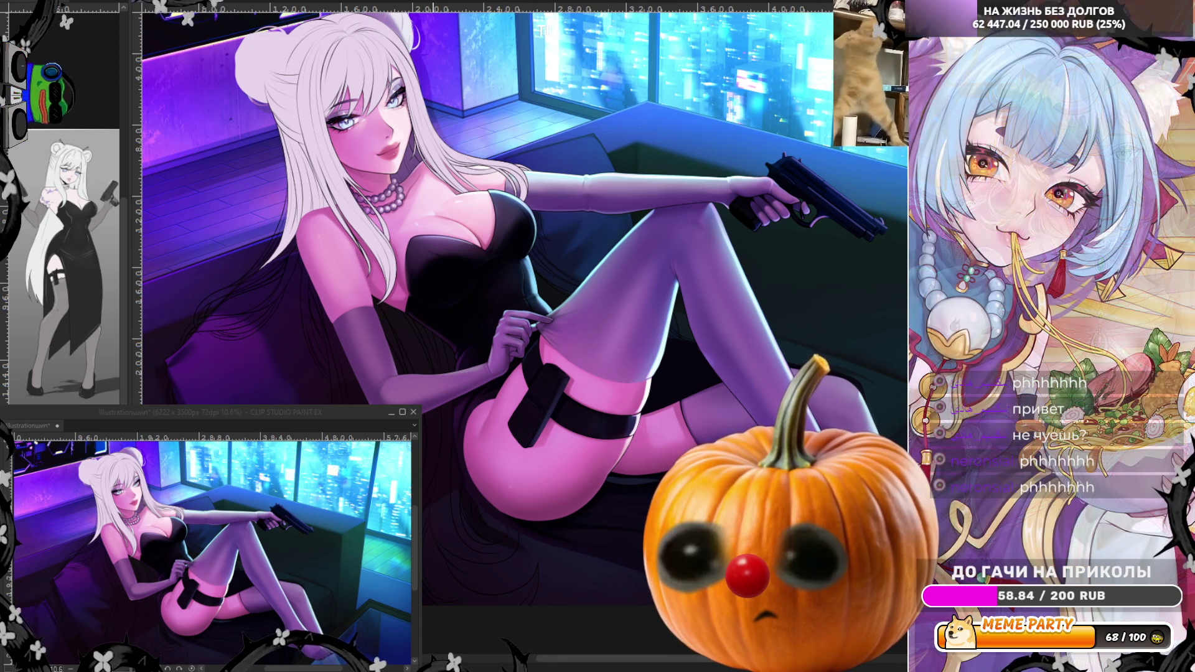
# Step: Lasso-fill a thin sliver along the black dress's left edge, then fit the canvas to the window
pyautogui.scroll(3, 395, 261)
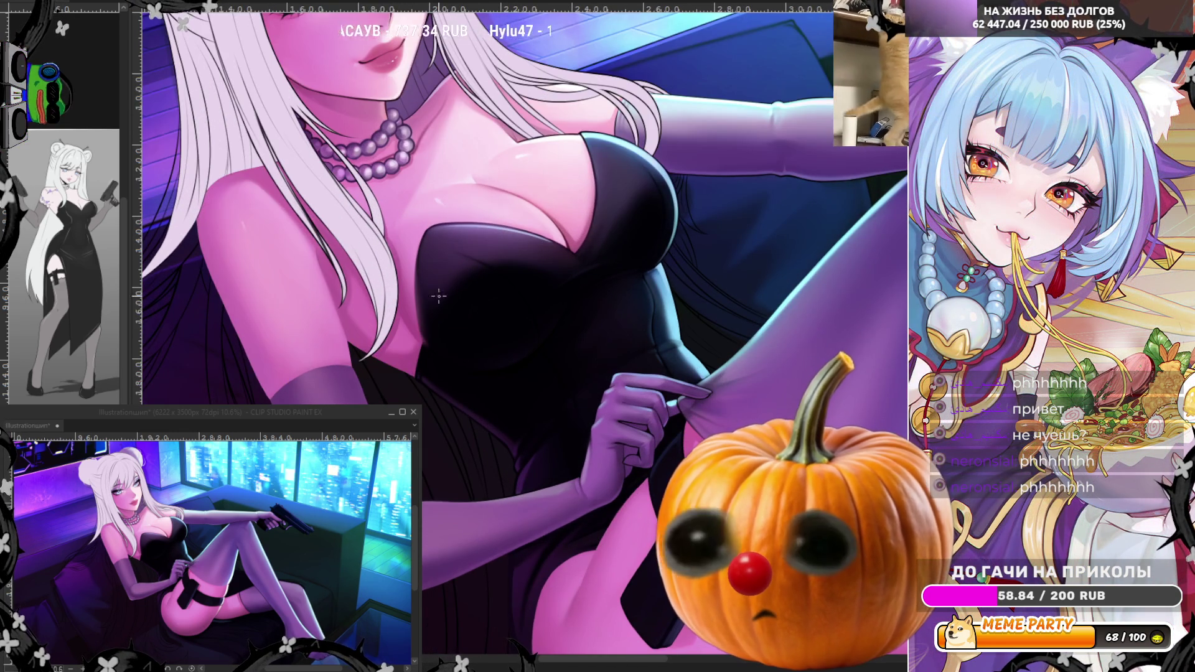
pyautogui.scroll(2, 410, 274)
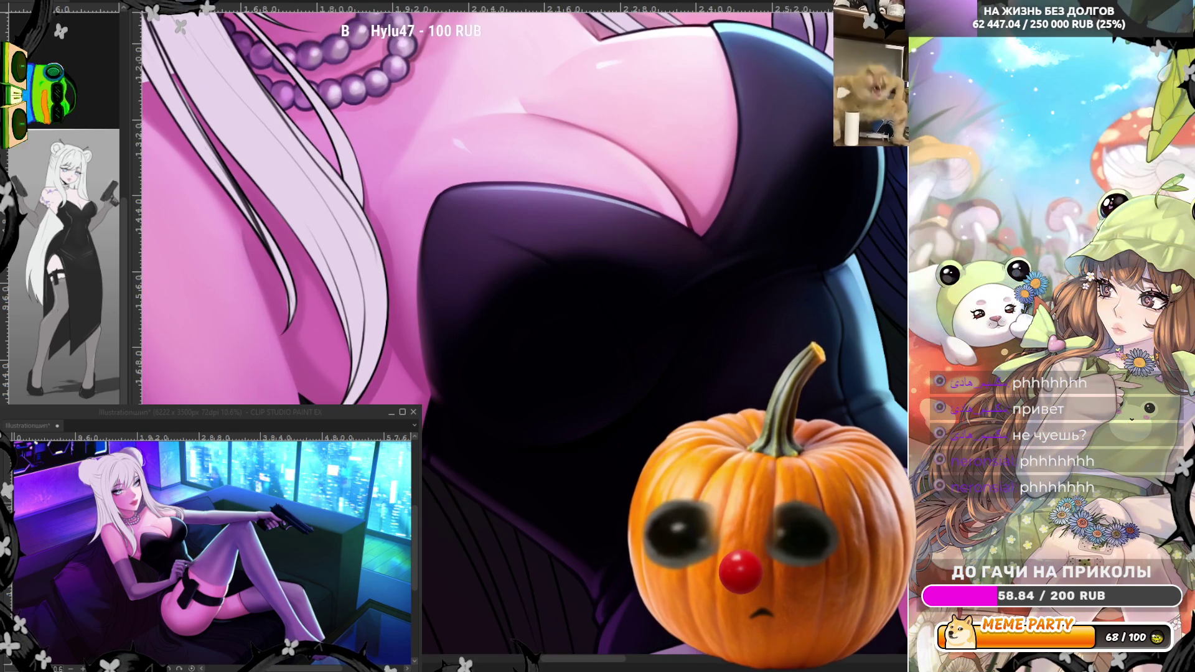
pyautogui.moveTo(436, 402)
pyautogui.mouseDown()
pyautogui.moveTo(416, 296)
pyautogui.moveTo(446, 201)
pyautogui.mouseUp()
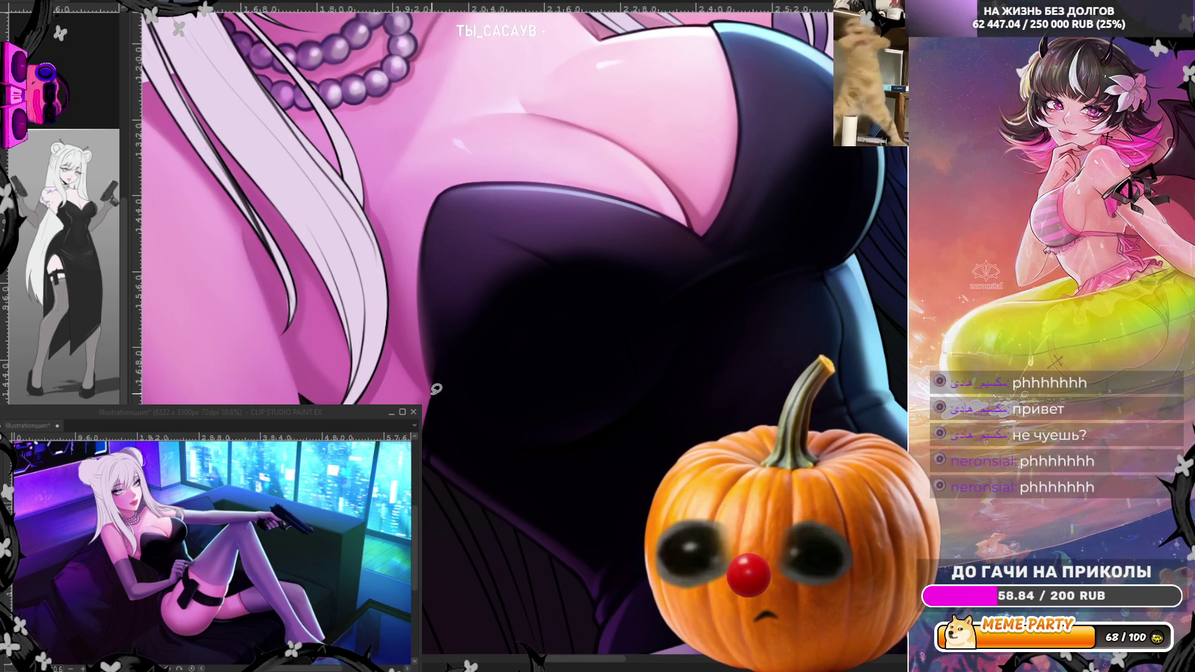
pyautogui.moveTo(436, 390)
pyautogui.mouseDown()
pyautogui.moveTo(434, 209)
pyautogui.moveTo(473, 285)
pyautogui.moveTo(450, 267)
pyautogui.mouseUp()
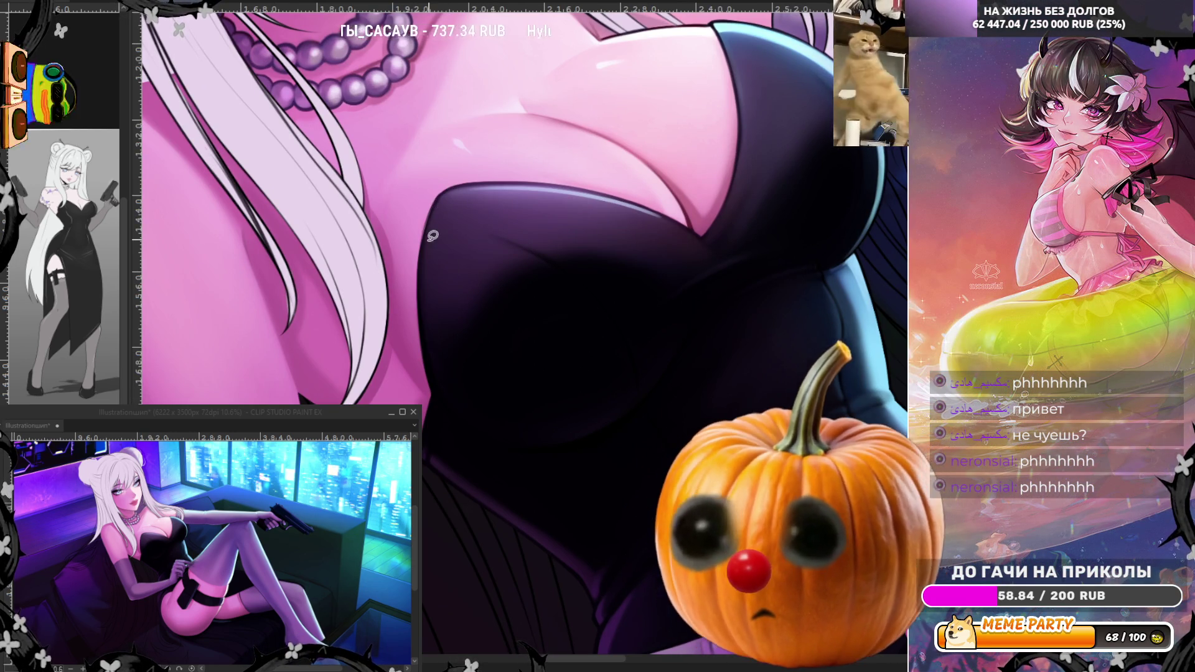
pyautogui.hotkey('ctrl', '0')
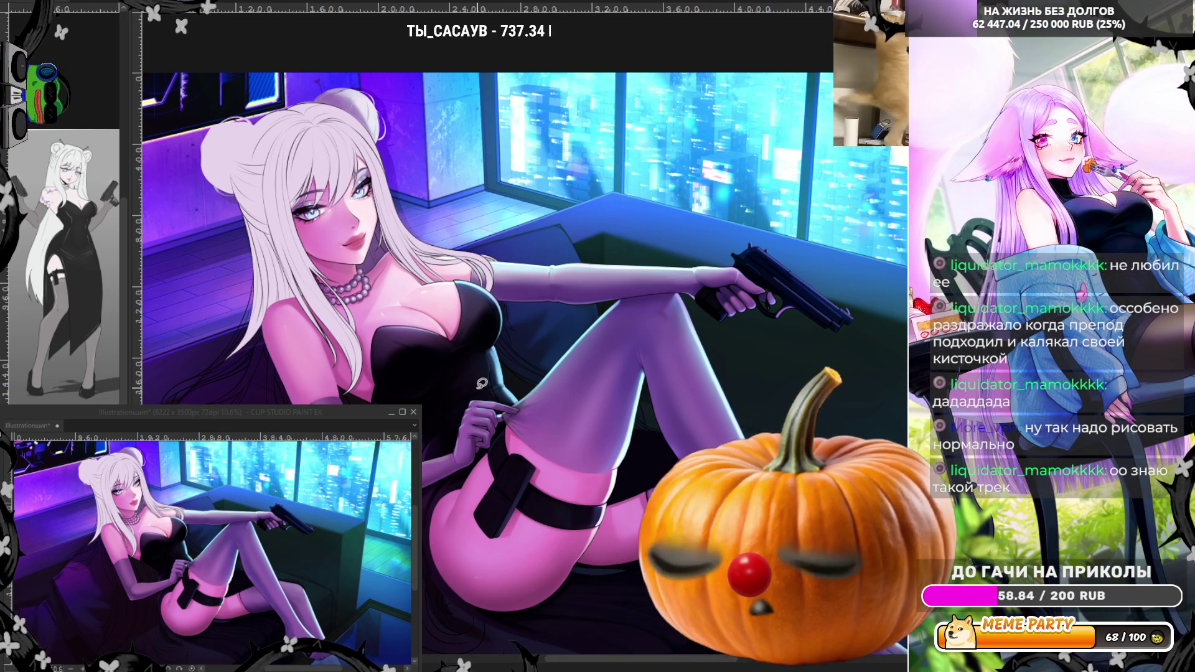
# Step: Zoom in until the woman's chest and the neighbouring white hair strand fill the view
pyautogui.scroll(-1, 482, 389)
pyautogui.scroll(1, 482, 389)
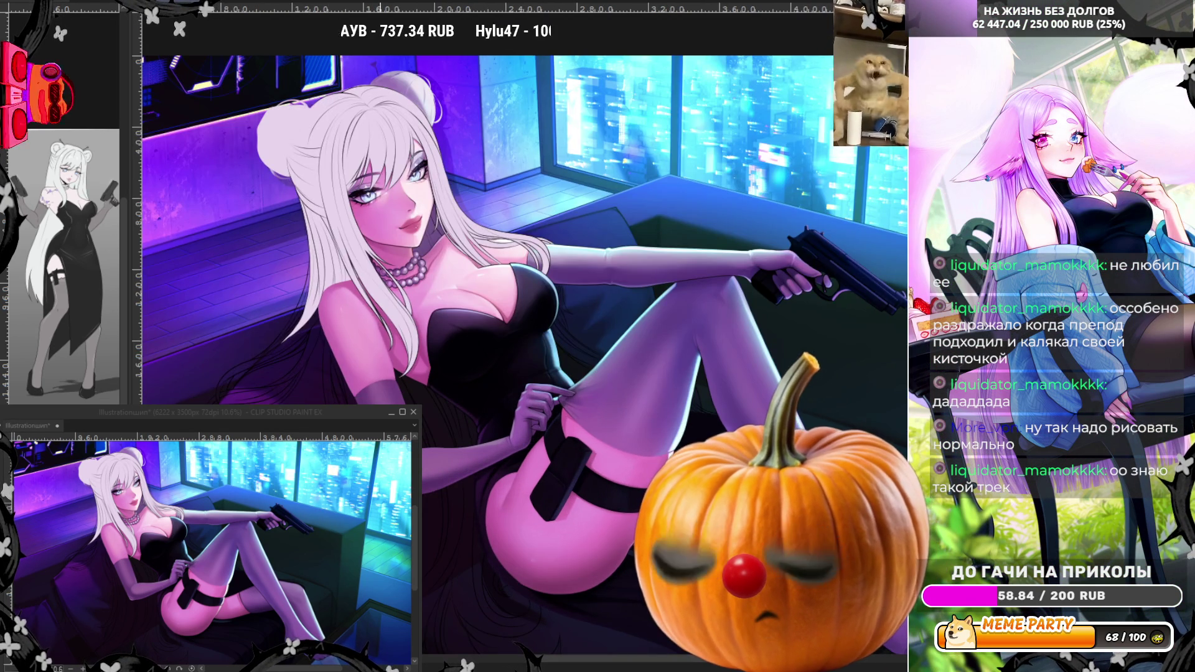
pyautogui.scroll(1, 473, 474)
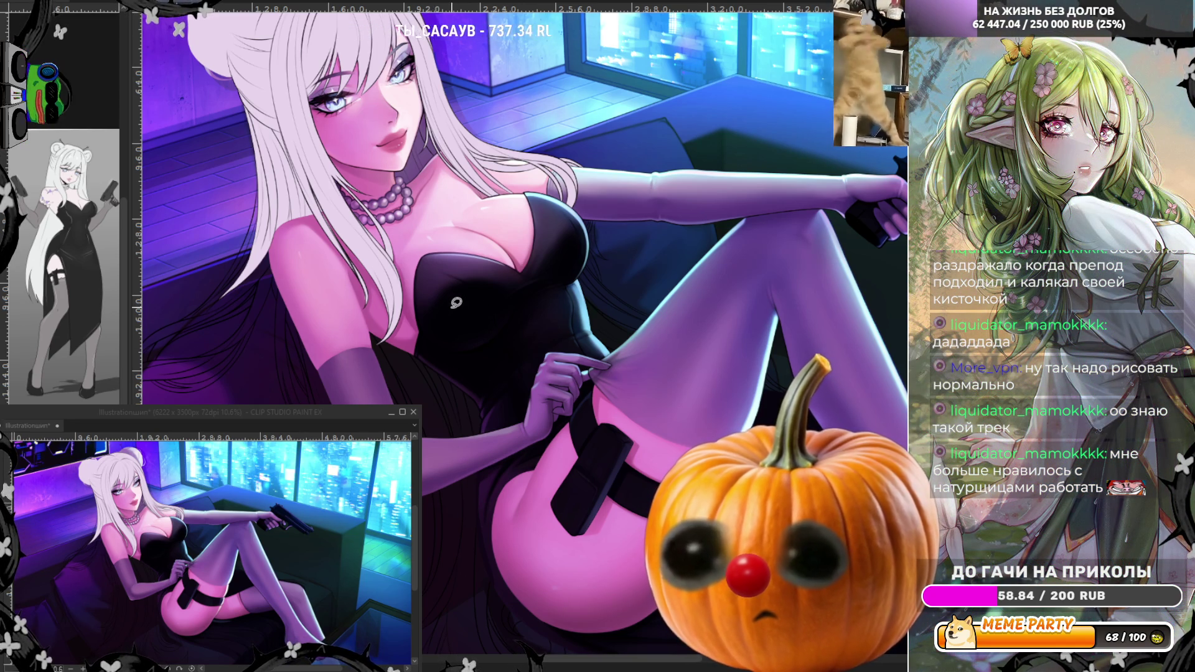
pyautogui.scroll(6, 456, 313)
pyautogui.scroll(1, 311, 284)
pyautogui.scroll(2, 258, 355)
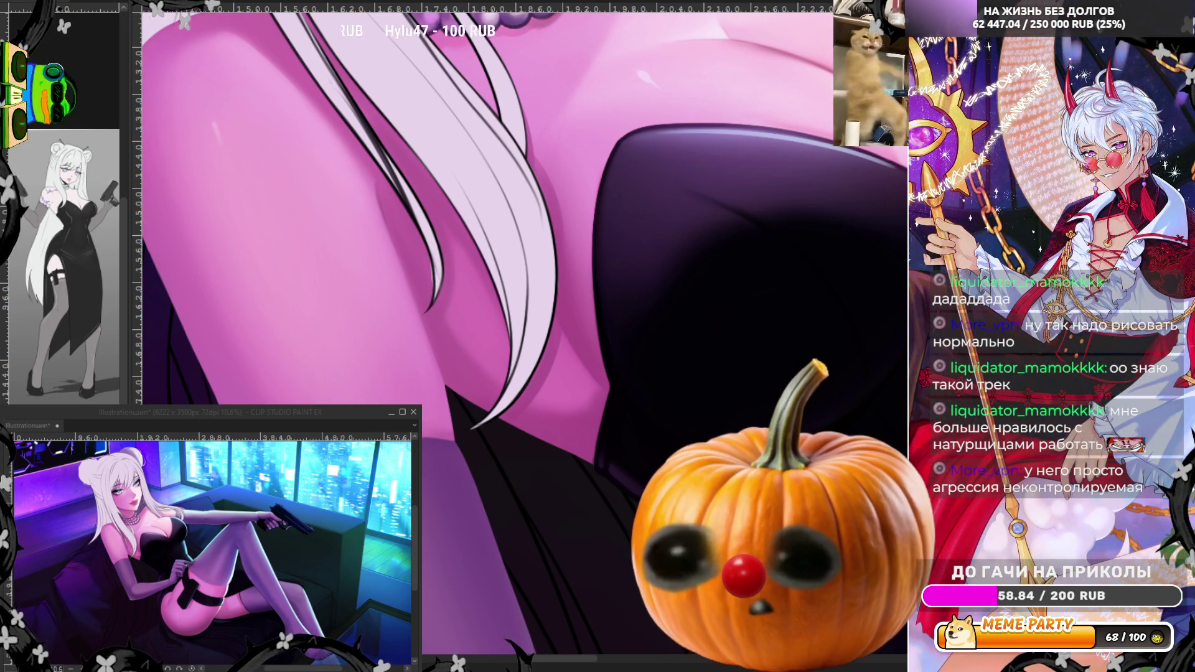
pyautogui.scroll(1, 409, 328)
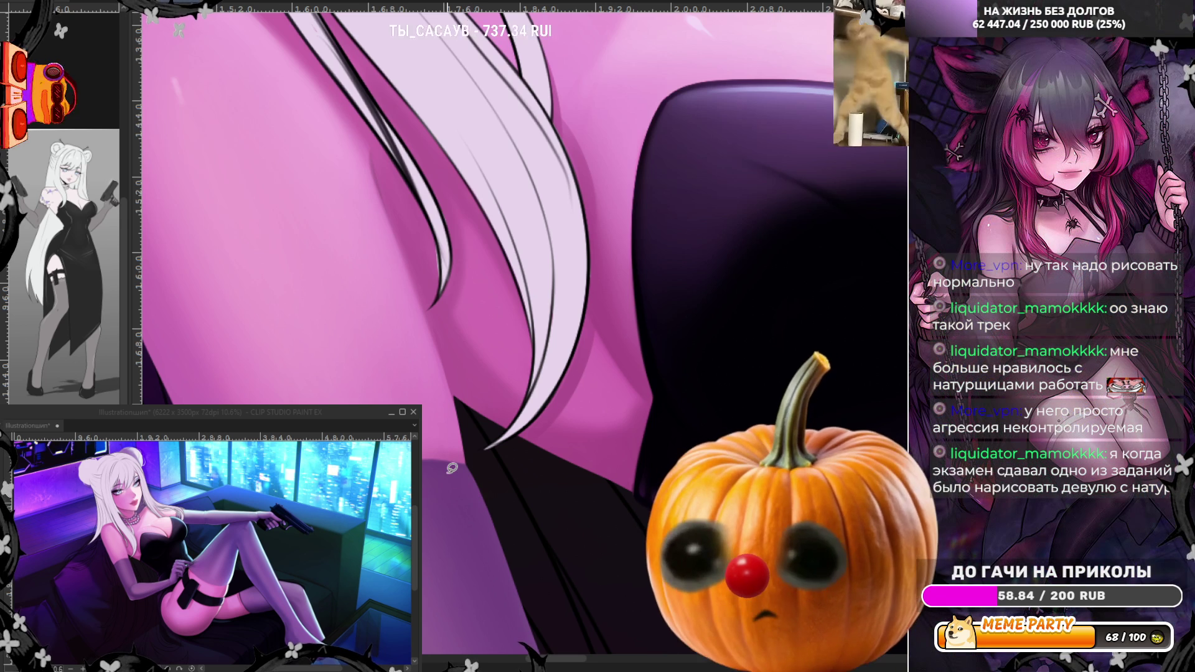
pyautogui.scroll(2, 435, 195)
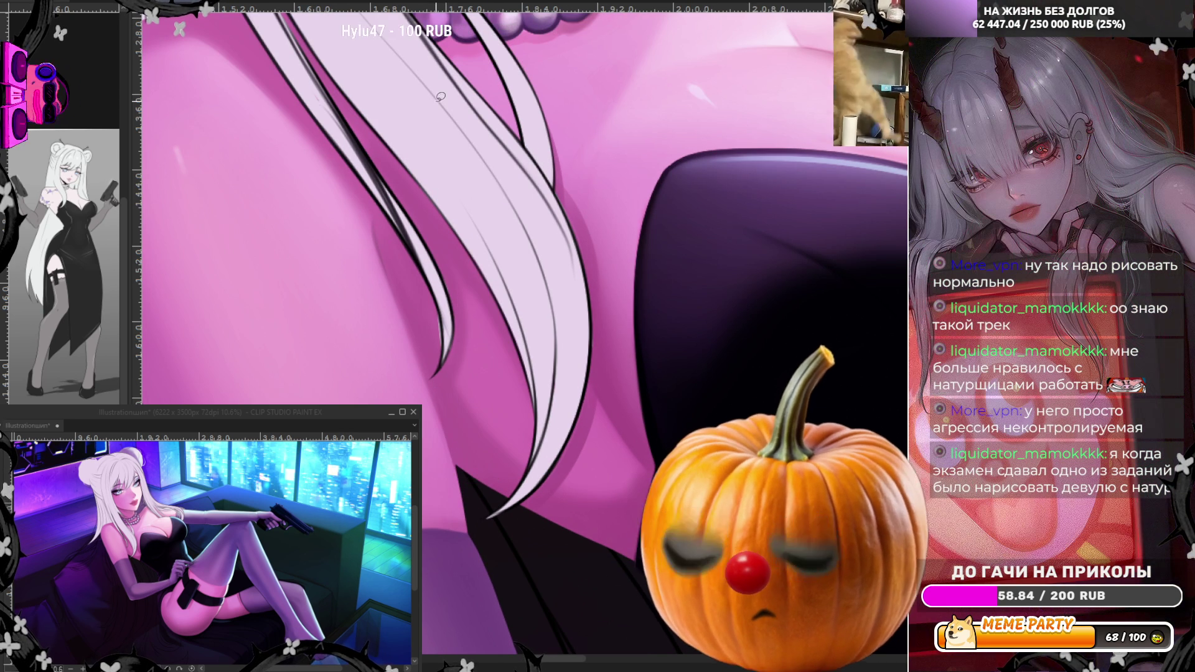
pyautogui.press('h')
pyautogui.moveTo(629, 462); pyautogui.dragTo(703, 273)
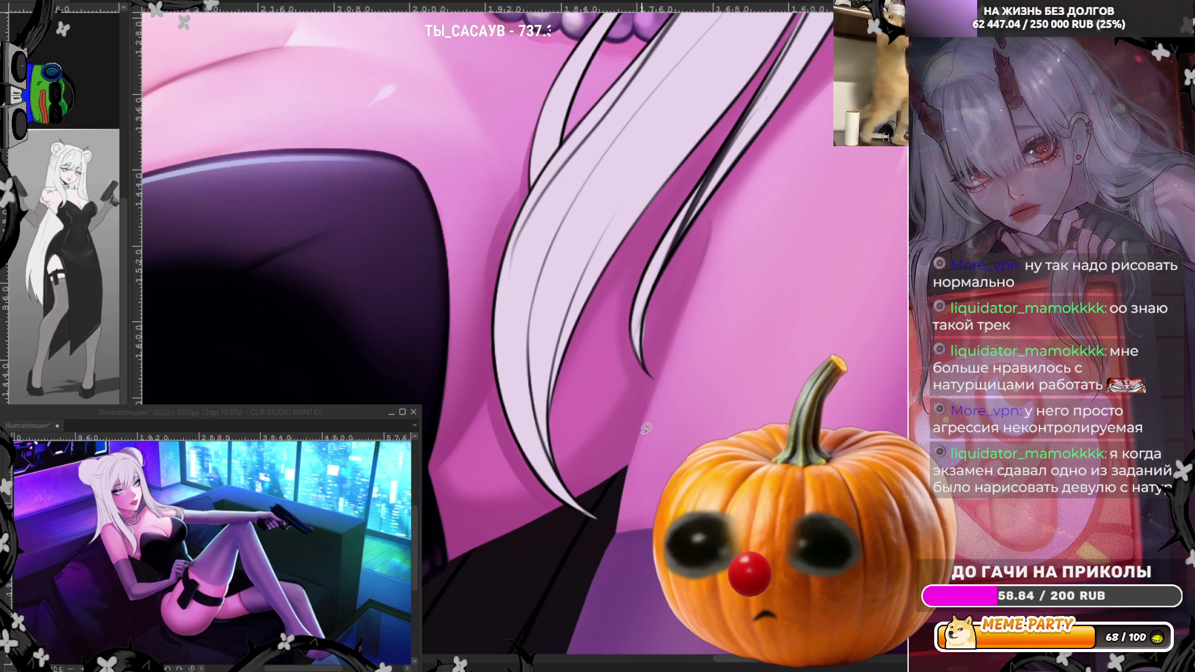
pyautogui.hotkey('ctrl', 'z')
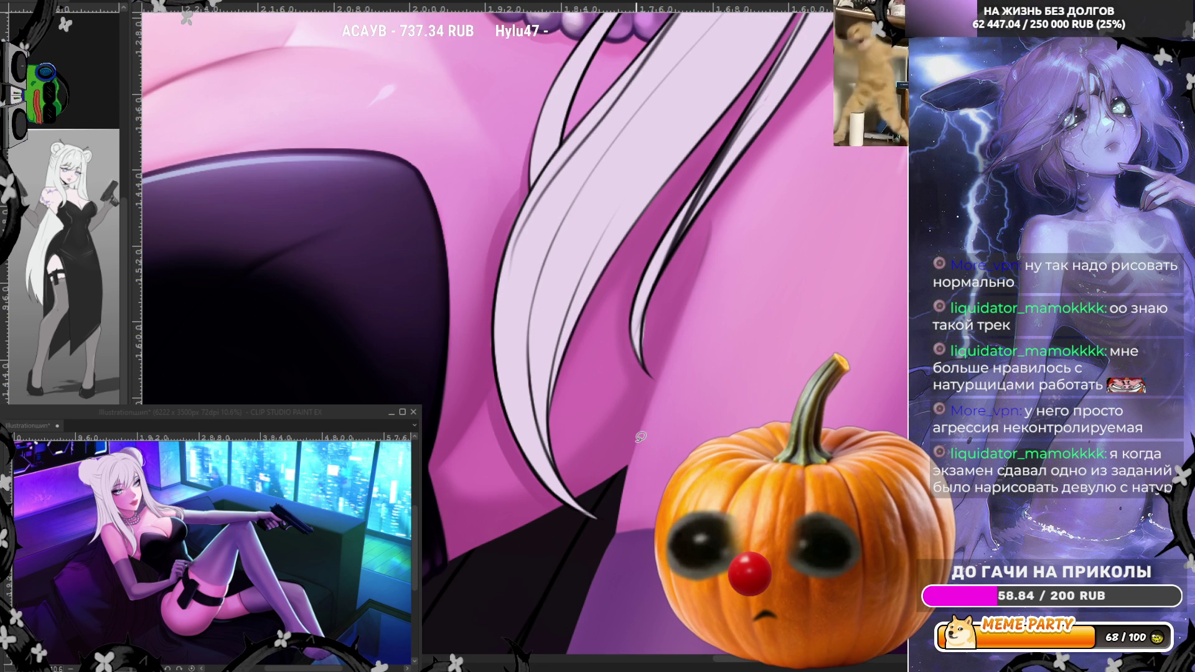
pyautogui.moveTo(630, 463); pyautogui.dragTo(667, 352)
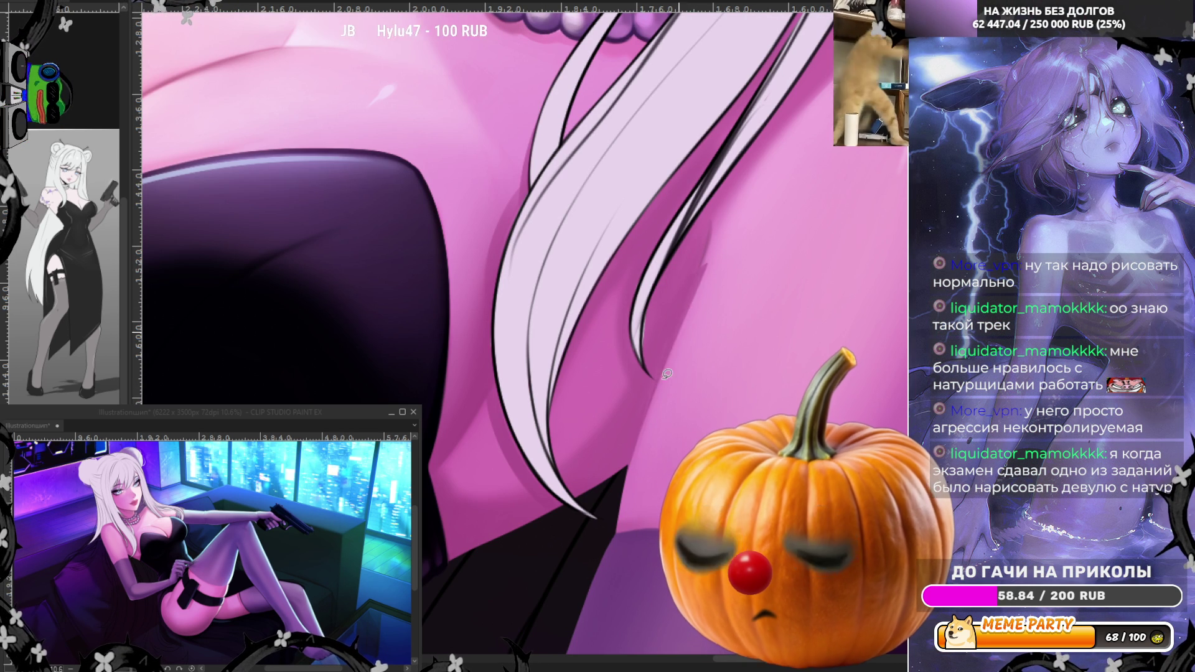
pyautogui.hotkey('ctrl', 'z')
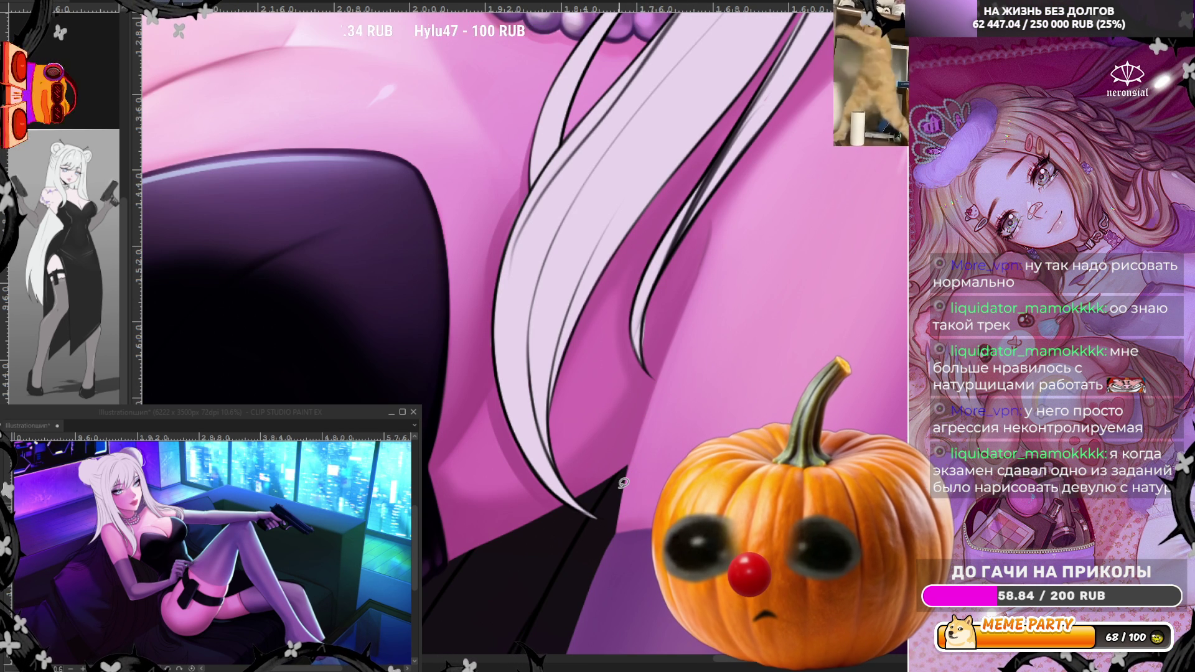
pyautogui.scroll(-5, 624, 483)
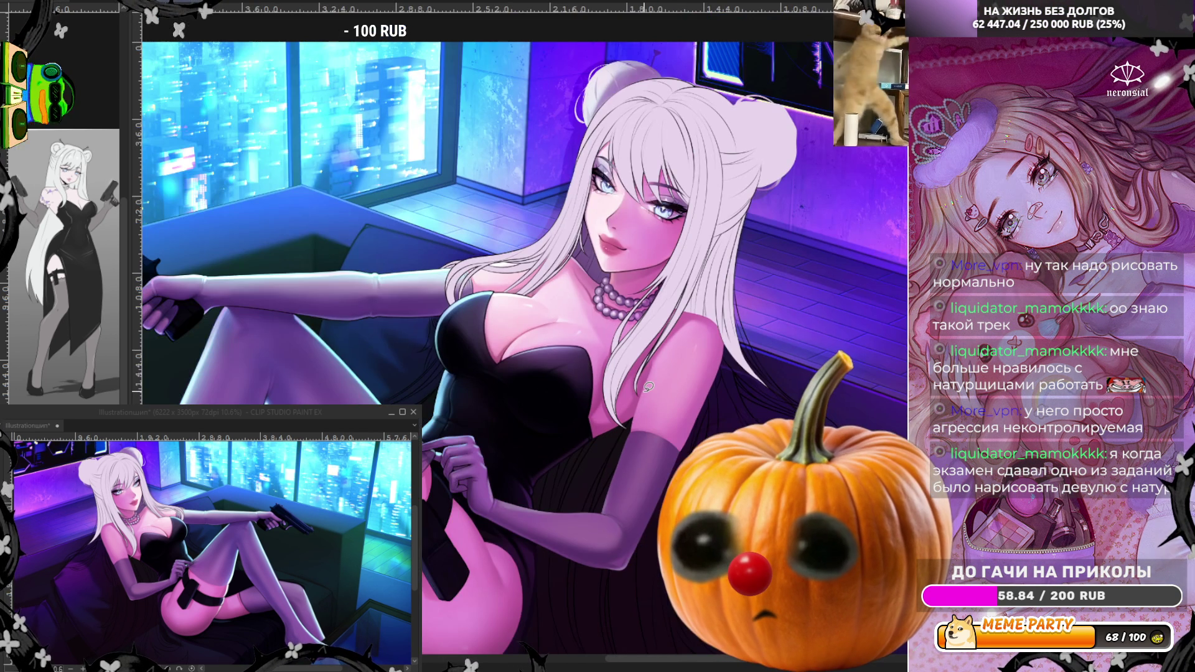
# Step: Flip the canvas view horizontally to recheck the figure and gun arm in mirror image
pyautogui.scroll(3, 625, 296)
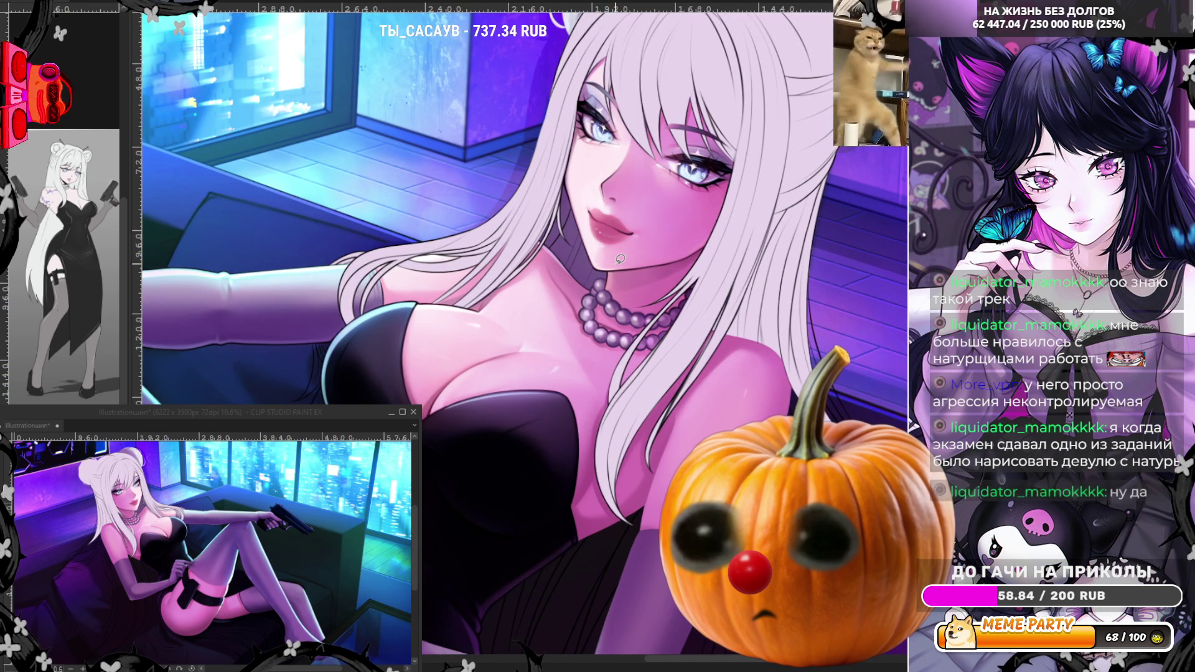
pyautogui.scroll(-1, 620, 259)
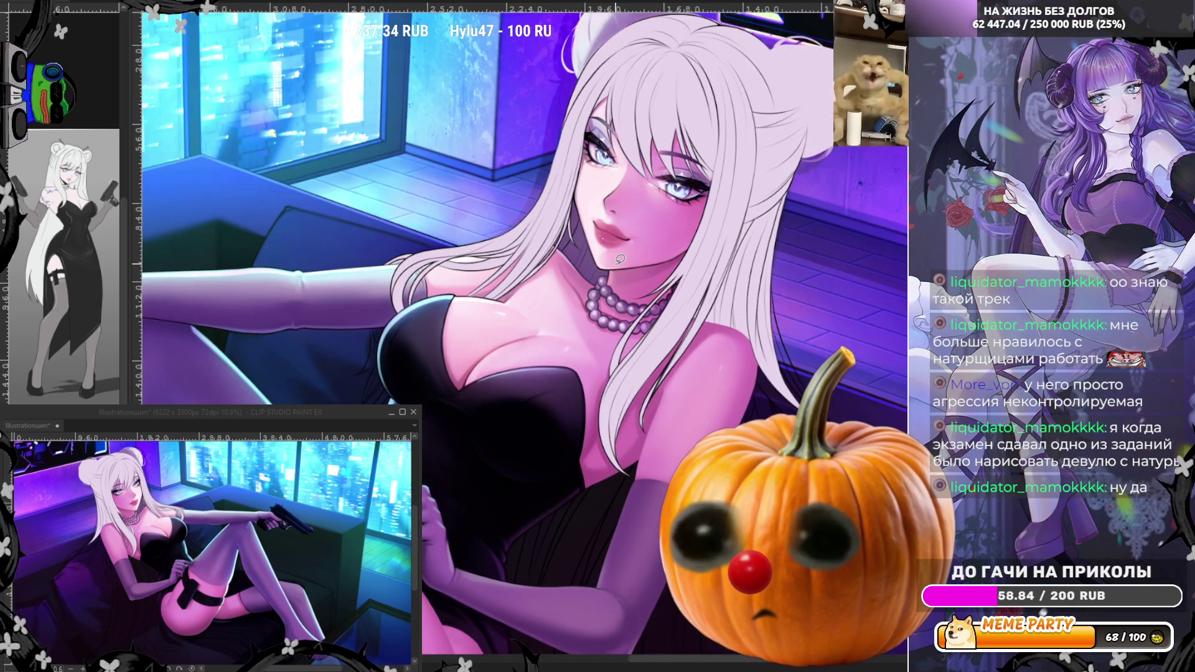
pyautogui.scroll(-2, 620, 259)
pyautogui.scroll(2, 533, 506)
pyautogui.scroll(2, 532, 505)
pyautogui.scroll(2, 532, 505)
pyautogui.scroll(-2, 533, 505)
pyautogui.scroll(2, 533, 506)
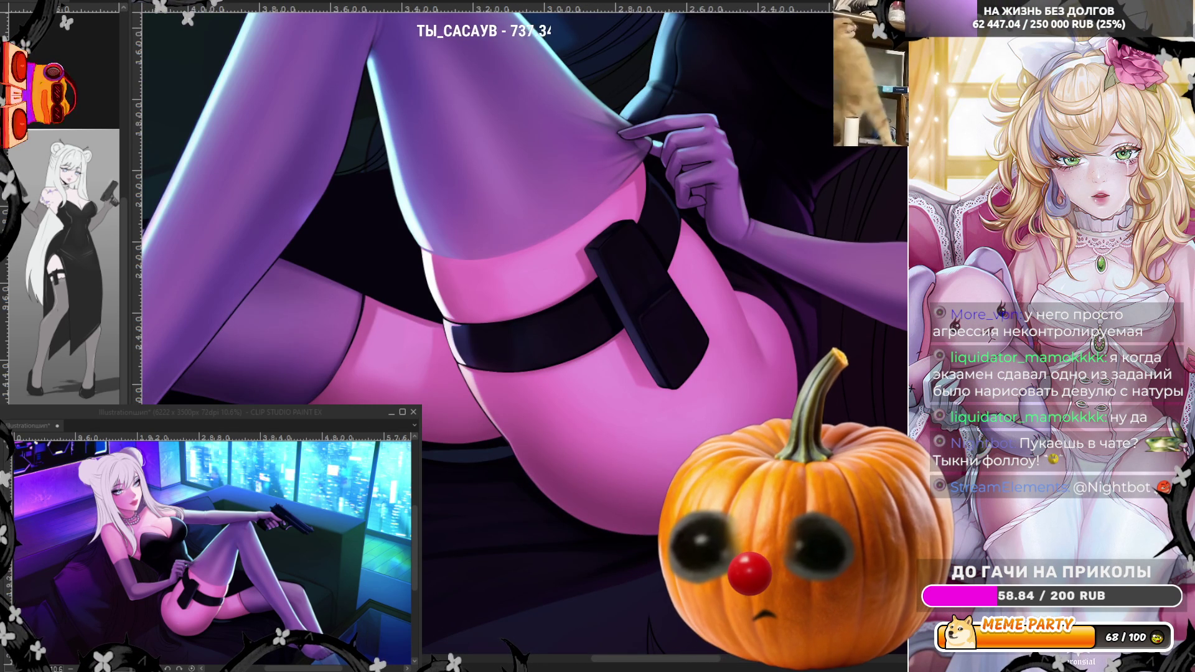
pyautogui.scroll(3, 402, 470)
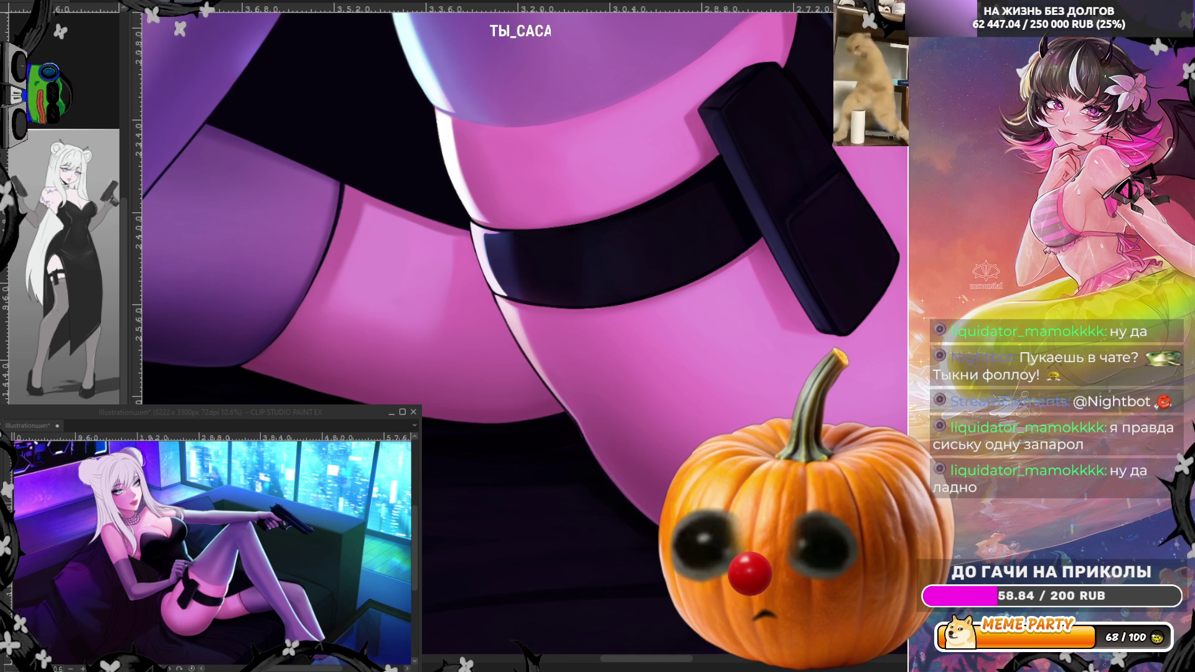
pyautogui.scroll(-5, 638, 293)
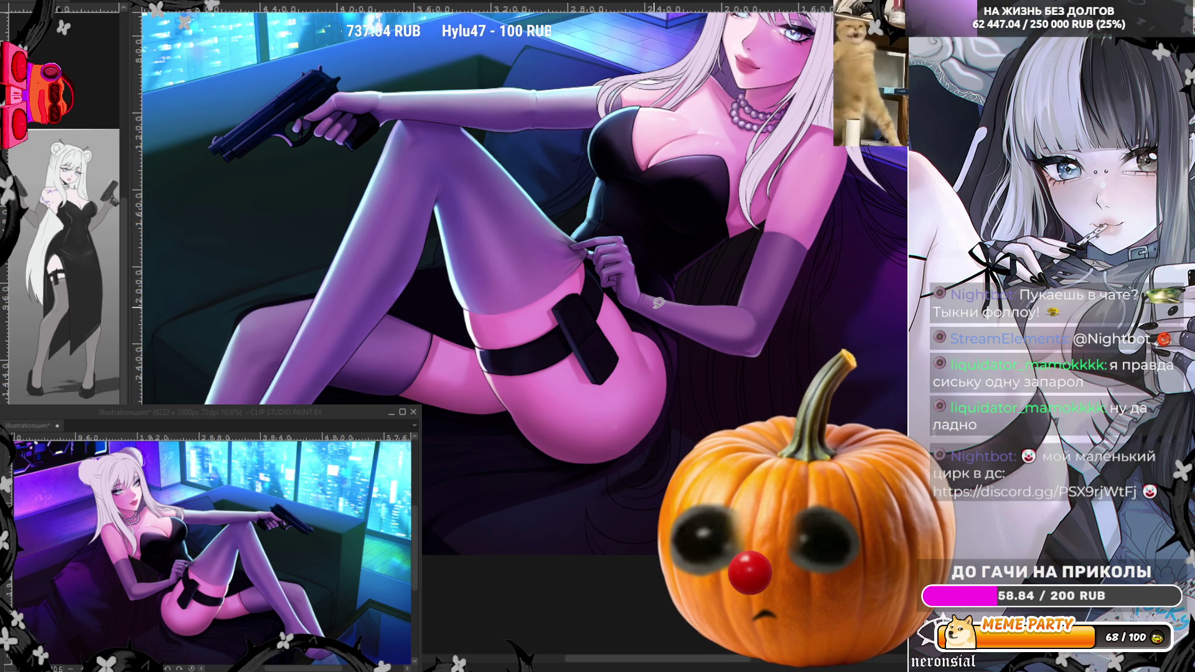
pyautogui.scroll(-2, 658, 303)
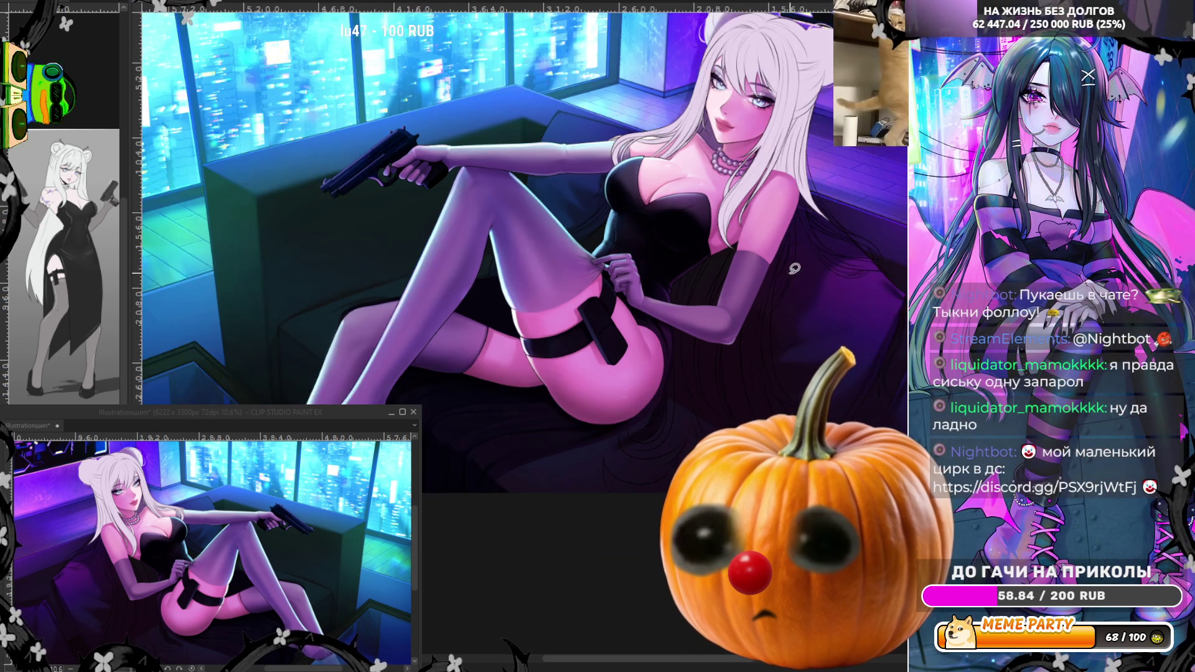
pyautogui.scroll(4, 802, 235)
pyautogui.scroll(2, 801, 233)
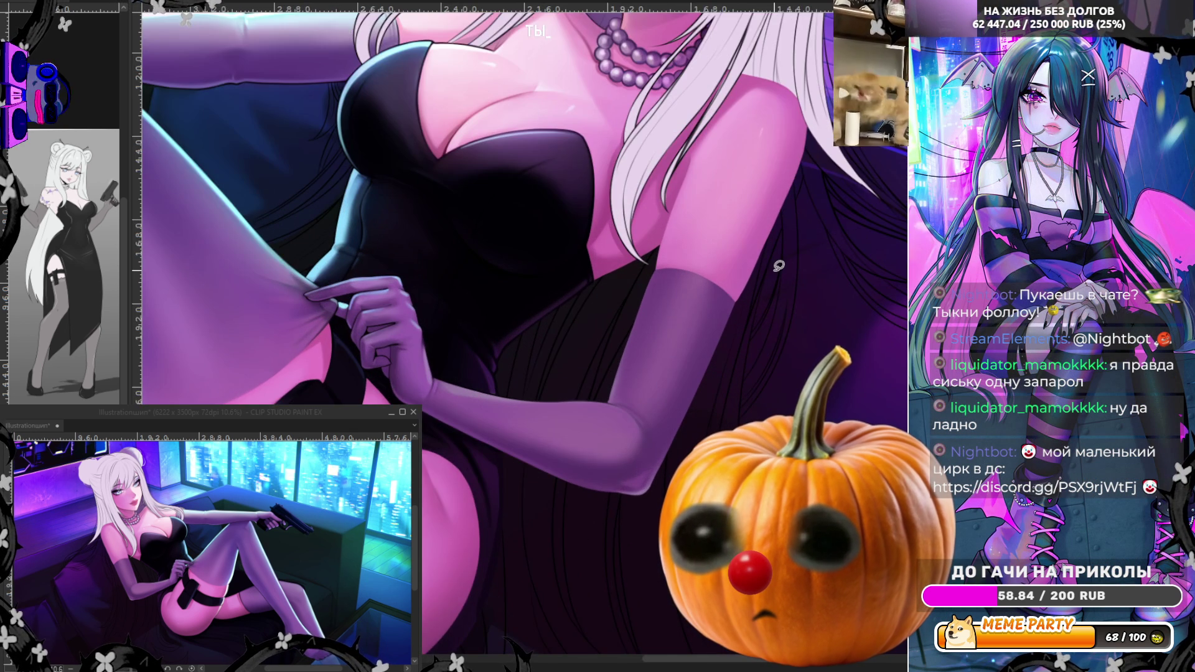
pyautogui.scroll(-1, 779, 266)
pyautogui.scroll(-3, 759, 288)
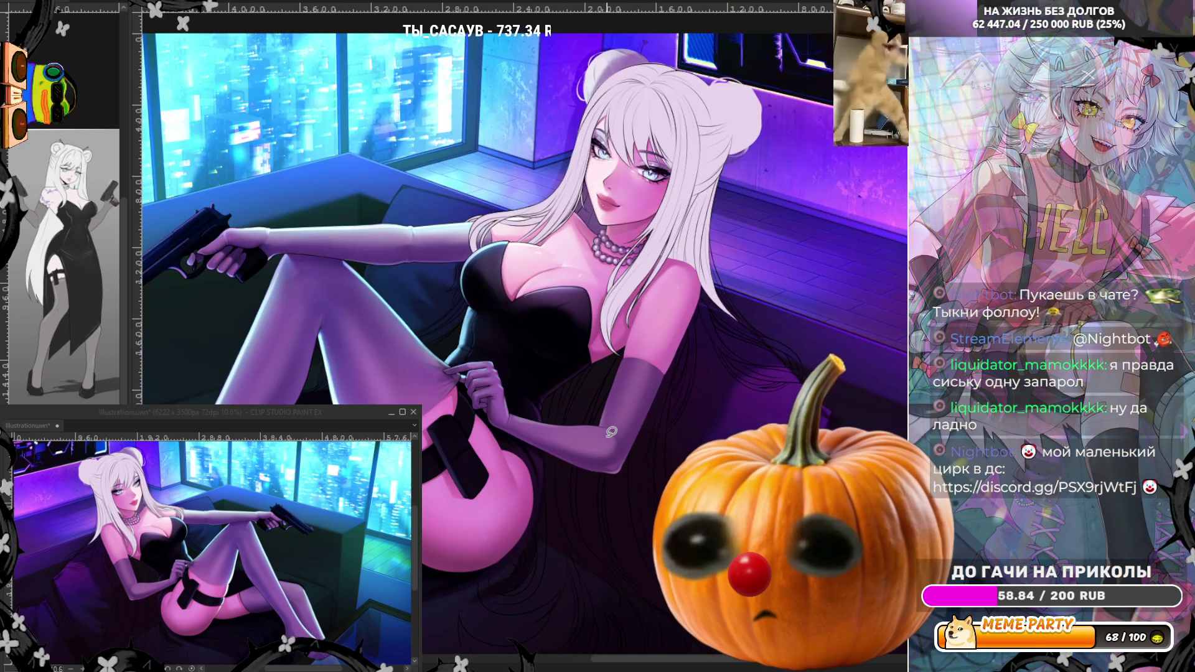
pyautogui.scroll(-1, 611, 432)
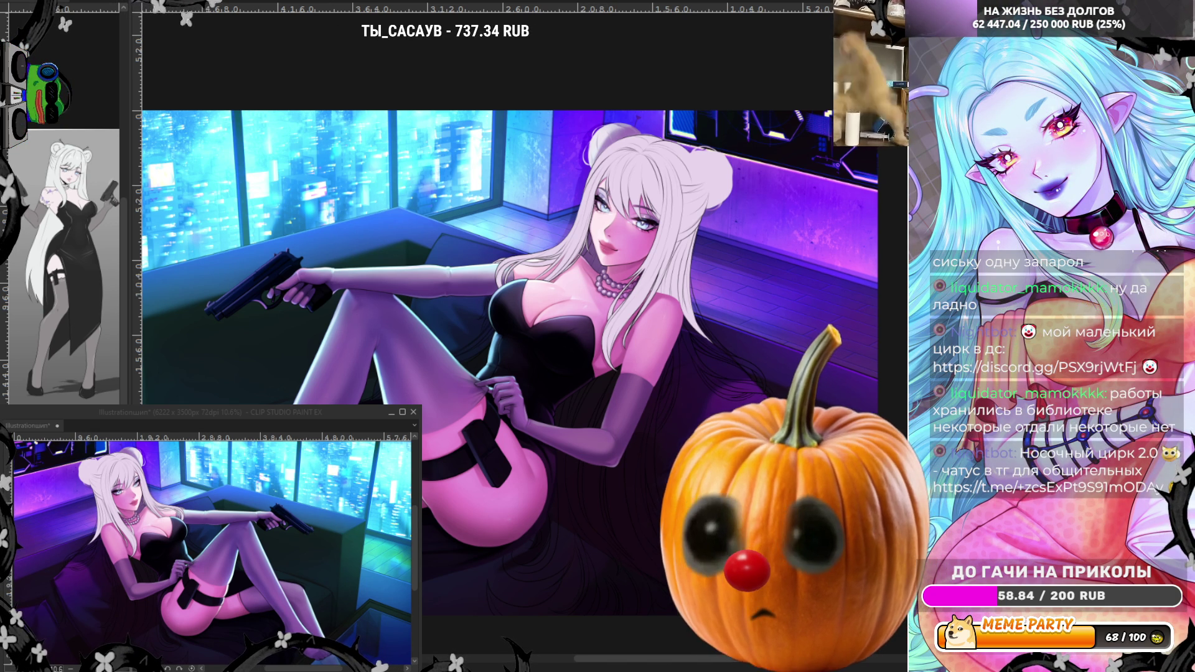
pyautogui.press('h')
pyautogui.scroll(4, 459, 60)
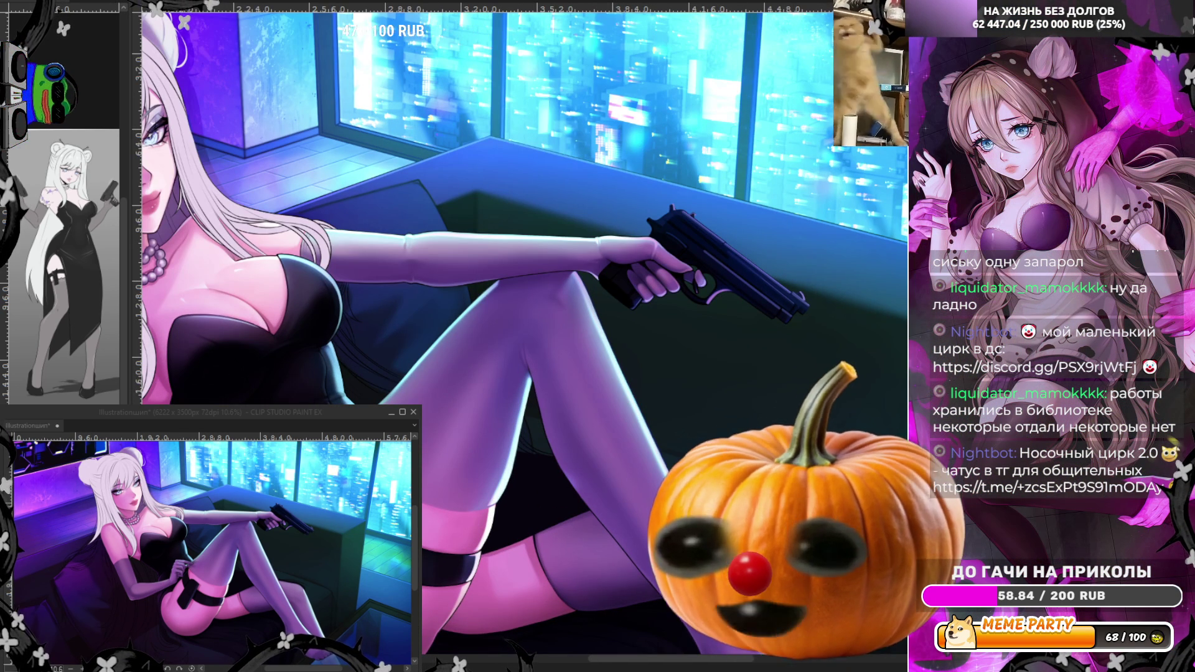
pyautogui.scroll(3, 513, 237)
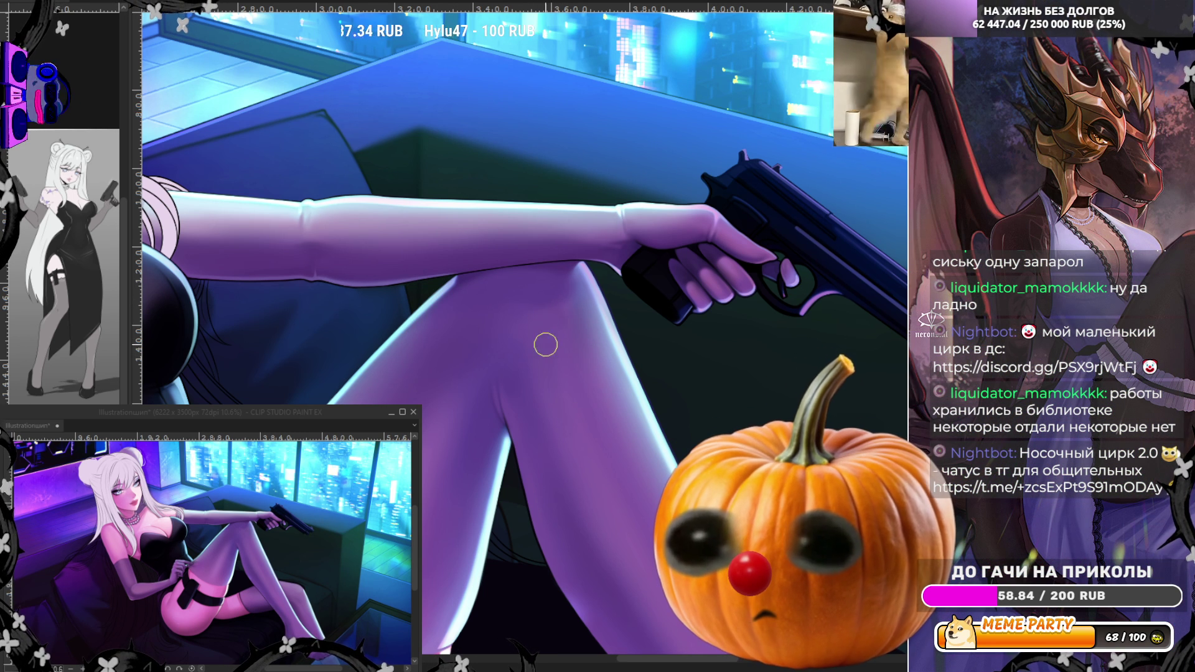
# Step: Flip the canvas view back to normal and zoom out to show the seated figure
pyautogui.press('h')
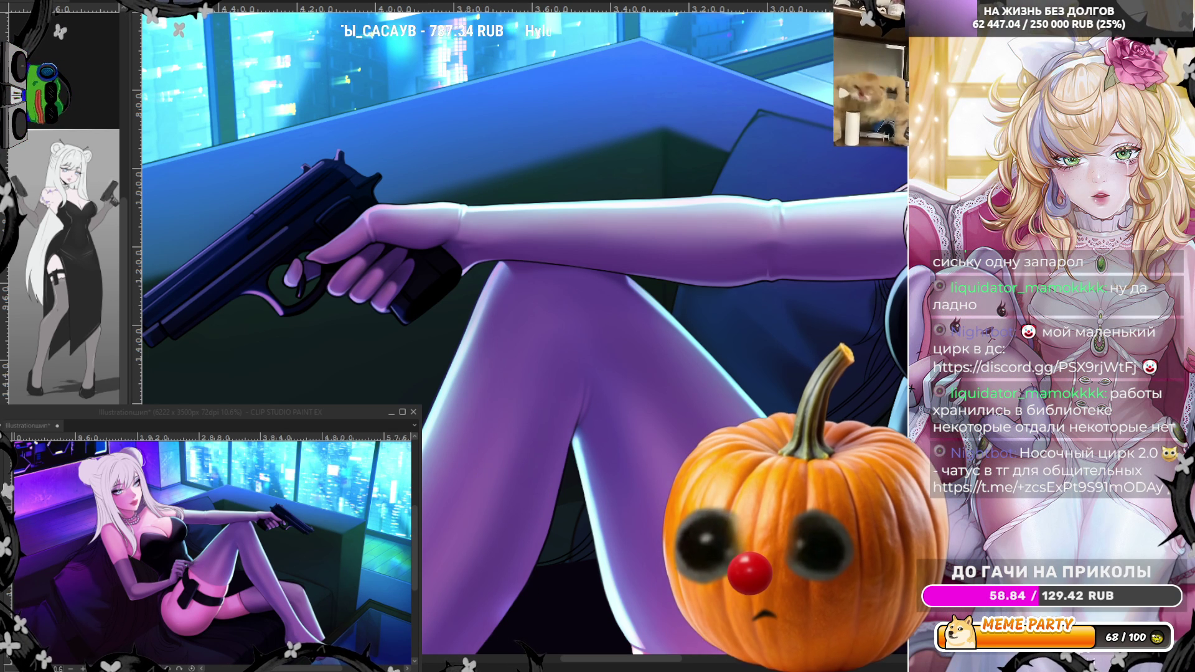
pyautogui.scroll(-4, 386, 365)
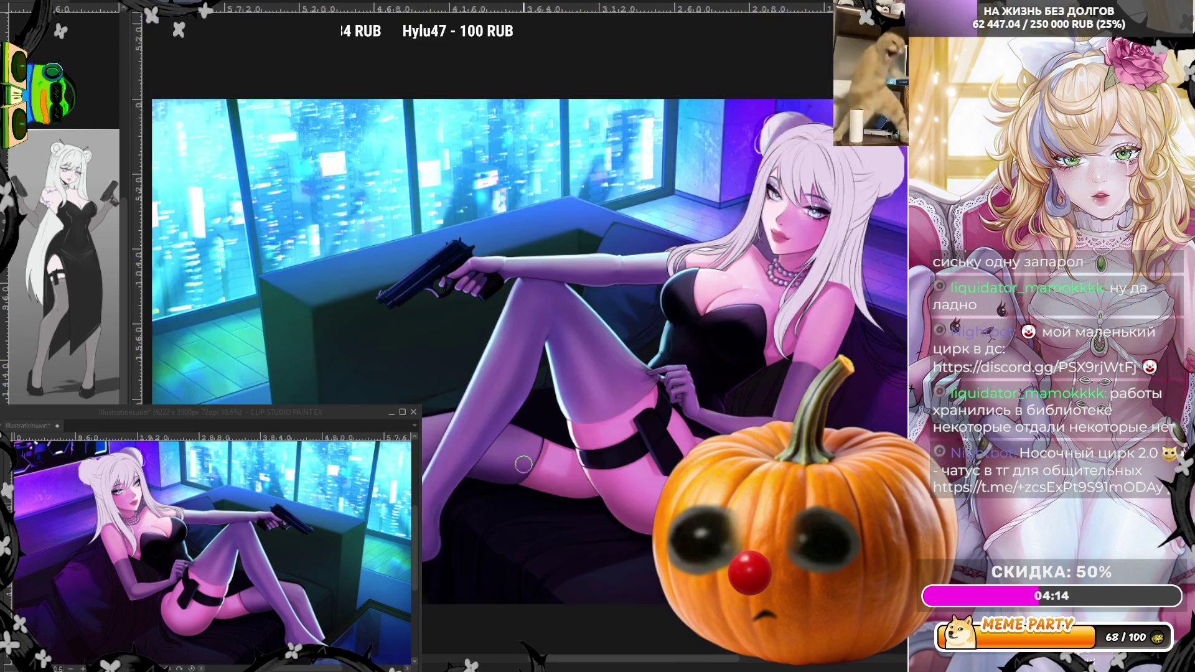
pyautogui.scroll(2, 386, 365)
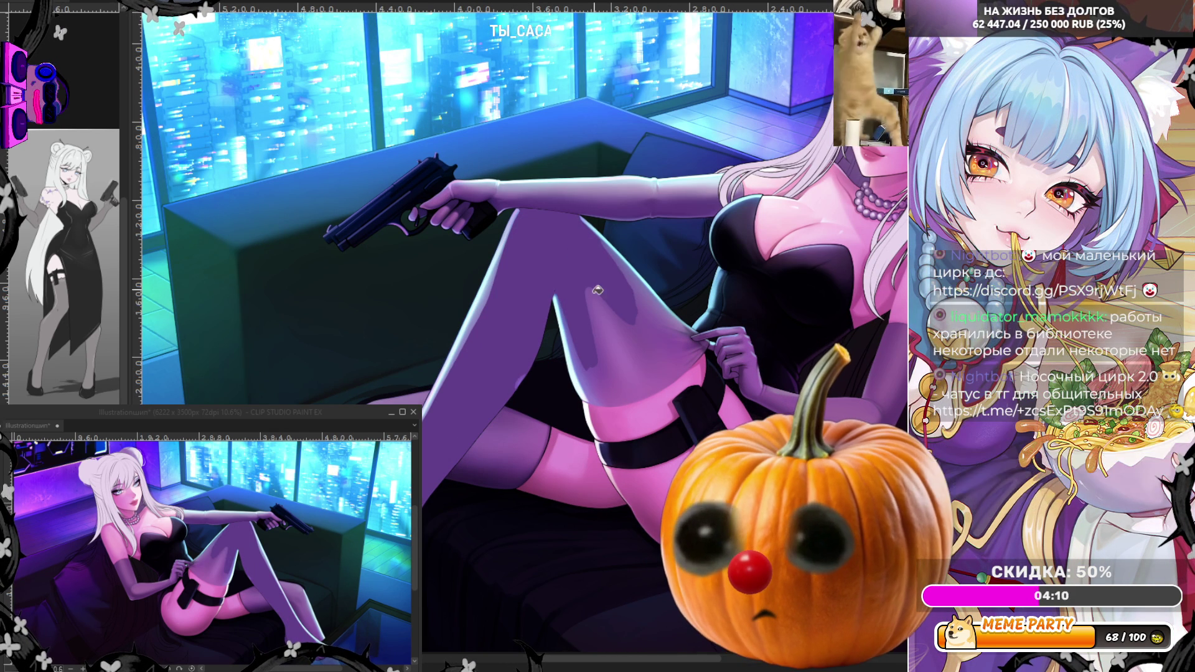
pyautogui.moveTo(672, 324); pyautogui.dragTo(629, 371)
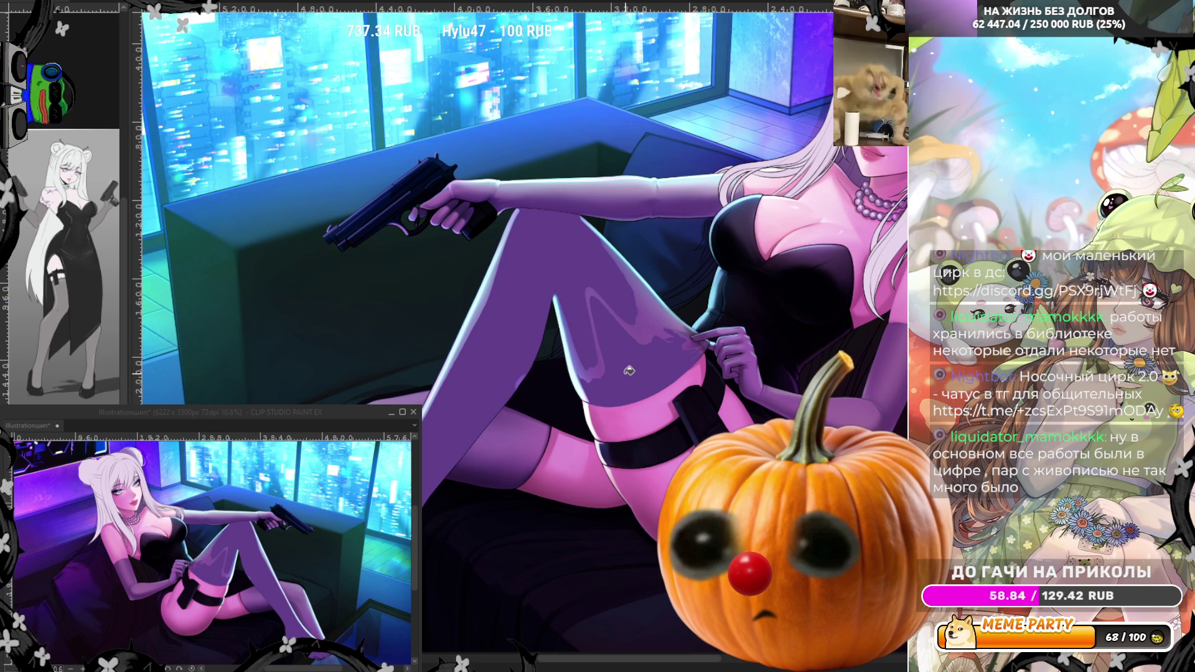
pyautogui.hotkey('ctrl', 'z')
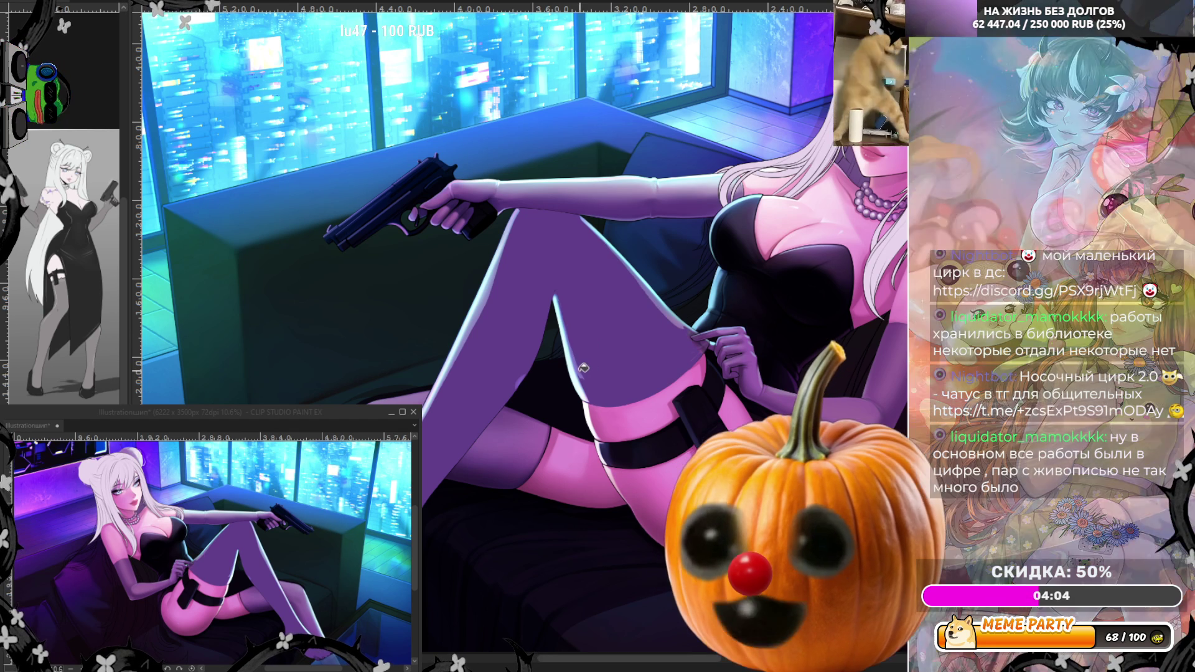
pyautogui.scroll(1, 602, 334)
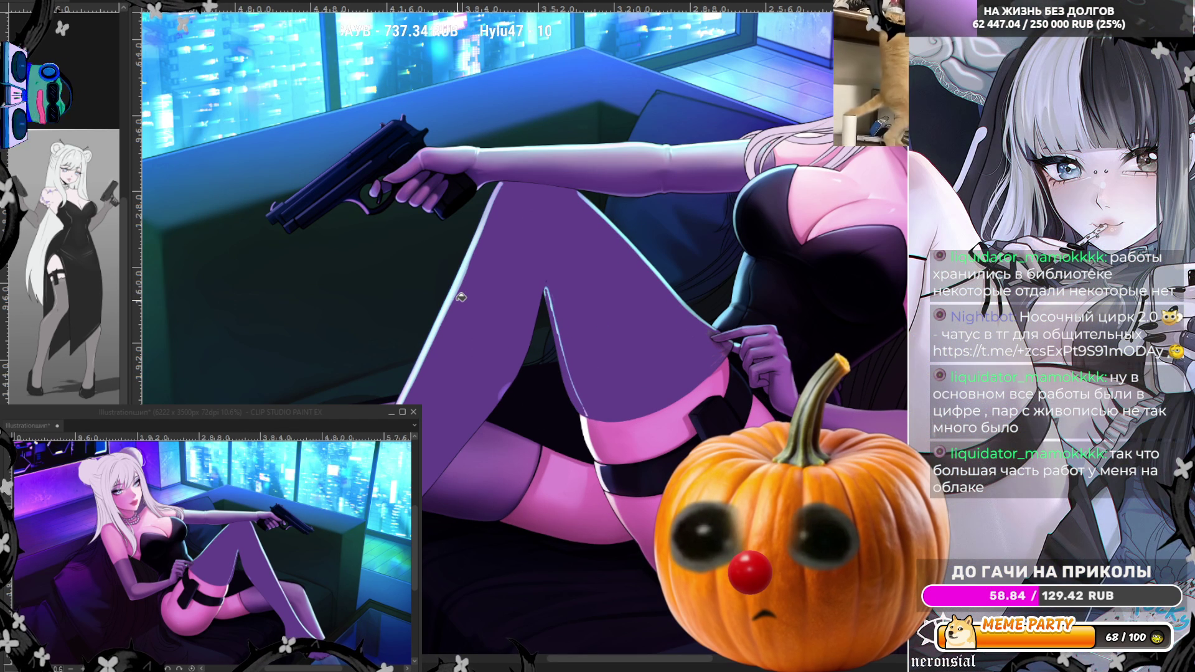
pyautogui.hotkey('ctrl', 'z')
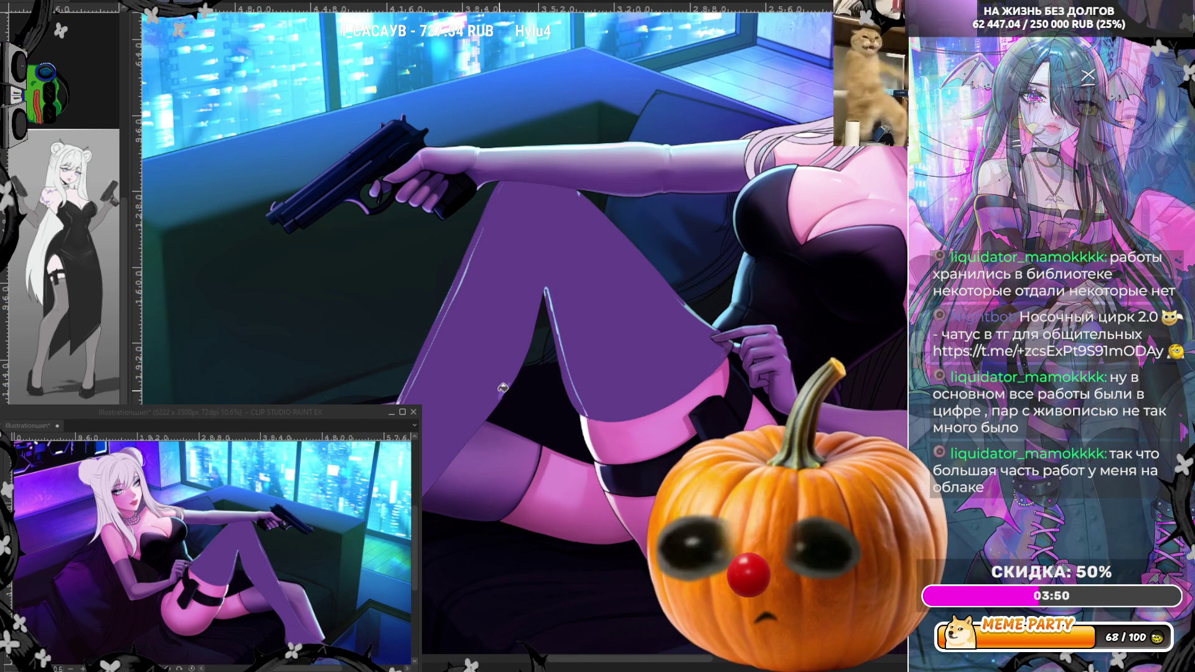
pyautogui.scroll(-2, 473, 398)
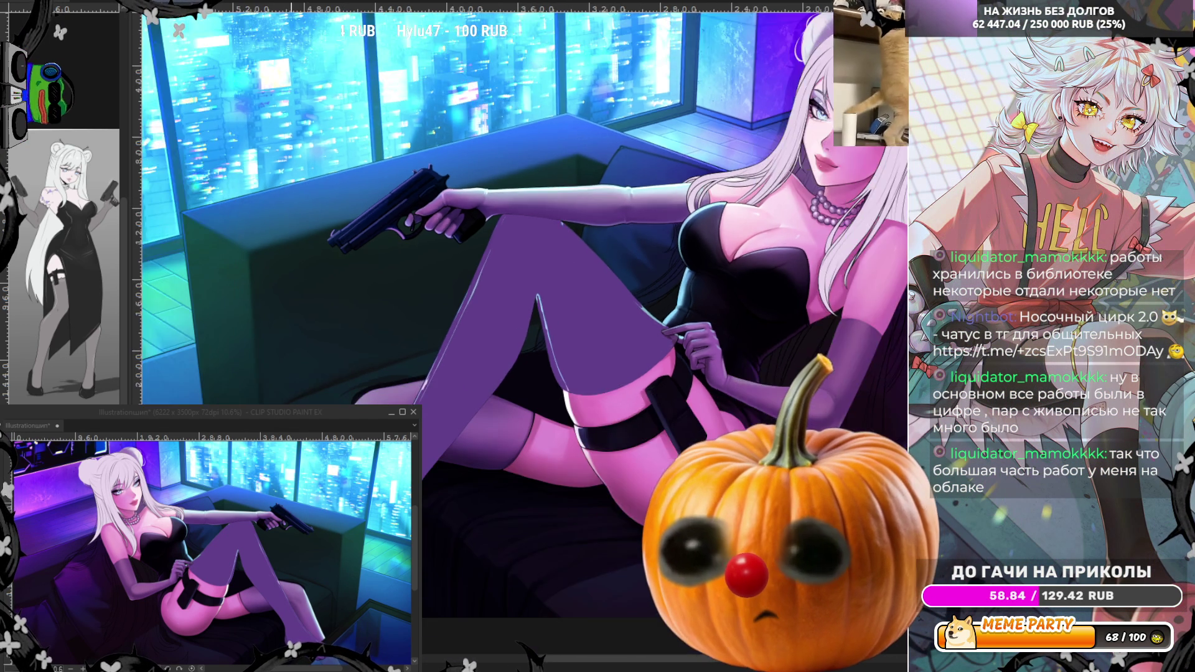
pyautogui.scroll(2, 434, 421)
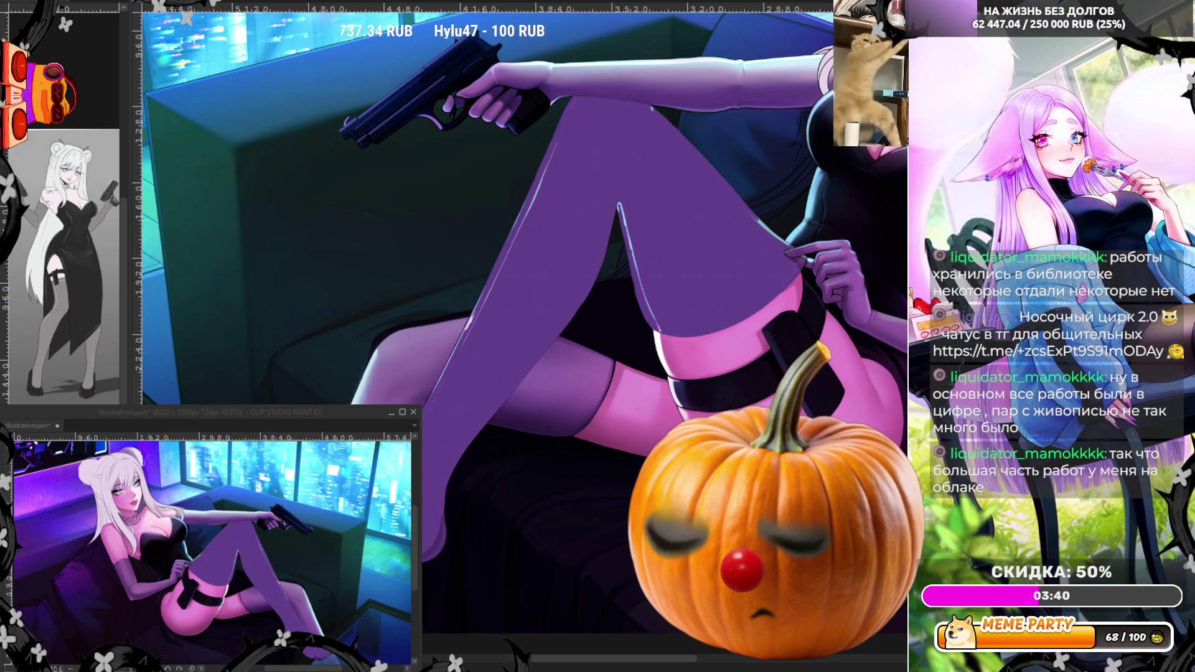
pyautogui.scroll(4, 322, 591)
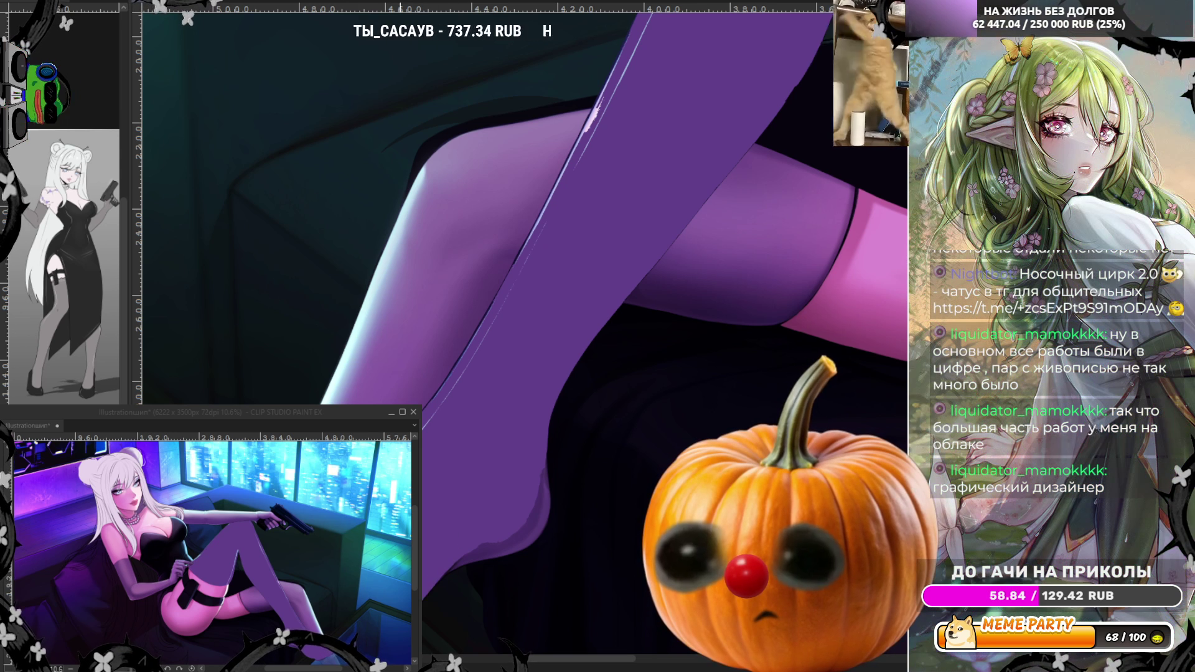
# Step: Paint a thin pale highlight along the purple stocking's right edge, redoing it thinner after two undone attempts
pyautogui.moveTo(426, 597); pyautogui.dragTo(458, 562)
pyautogui.hotkey('ctrl', 'z')
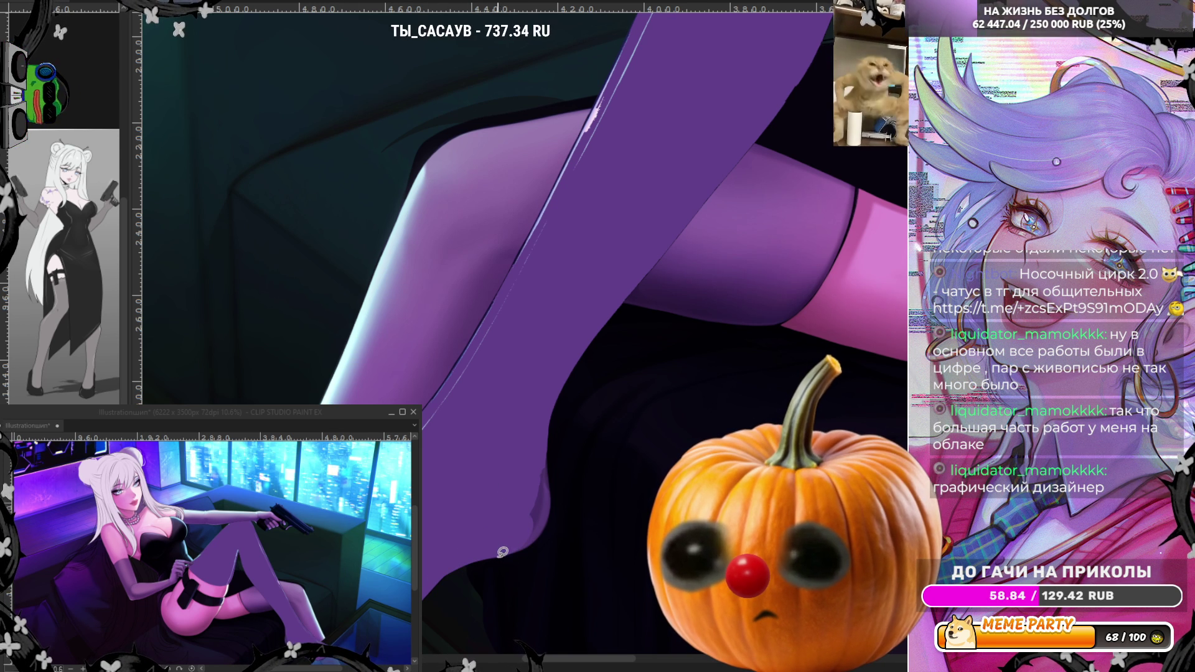
pyautogui.moveTo(502, 552)
pyautogui.mouseDown()
pyautogui.moveTo(553, 502)
pyautogui.moveTo(551, 385)
pyautogui.mouseUp()
pyautogui.hotkey('ctrl', 'z')
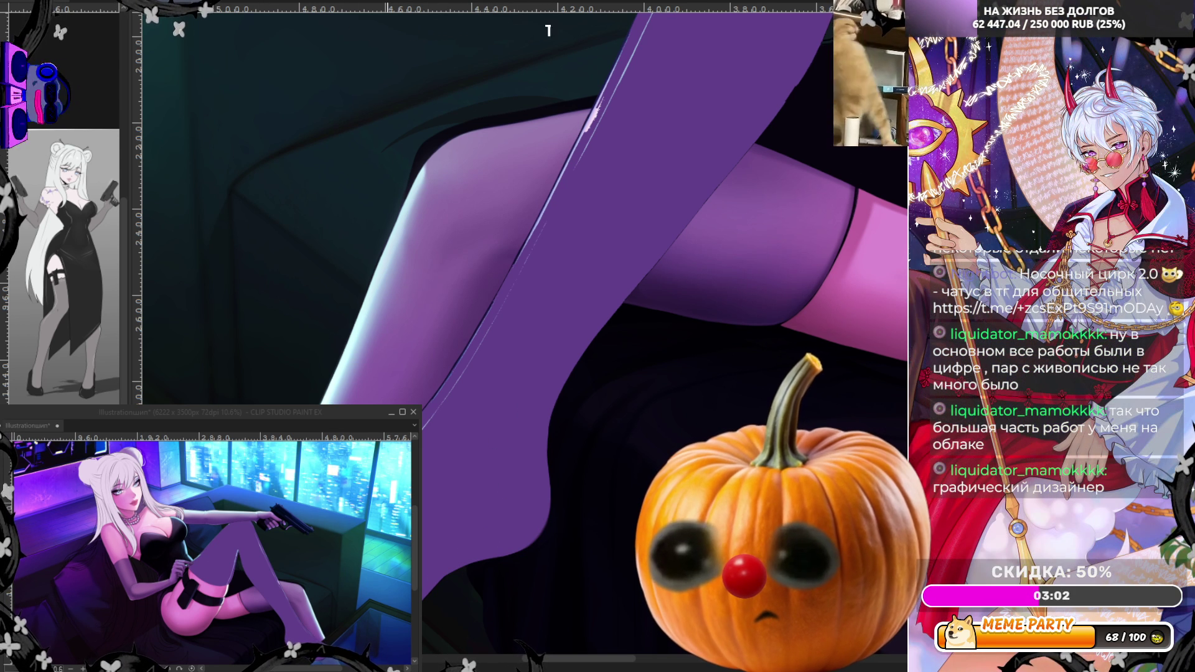
pyautogui.moveTo(454, 386); pyautogui.dragTo(429, 412)
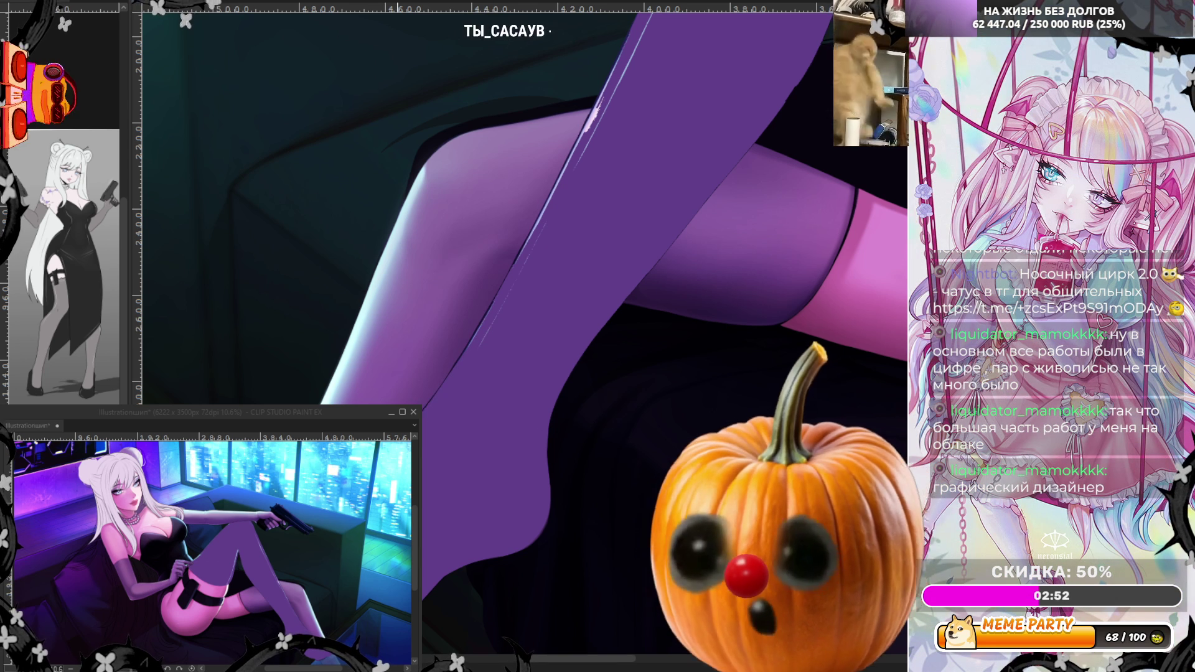
pyautogui.scroll(-2, 378, 395)
pyautogui.scroll(2, 522, 165)
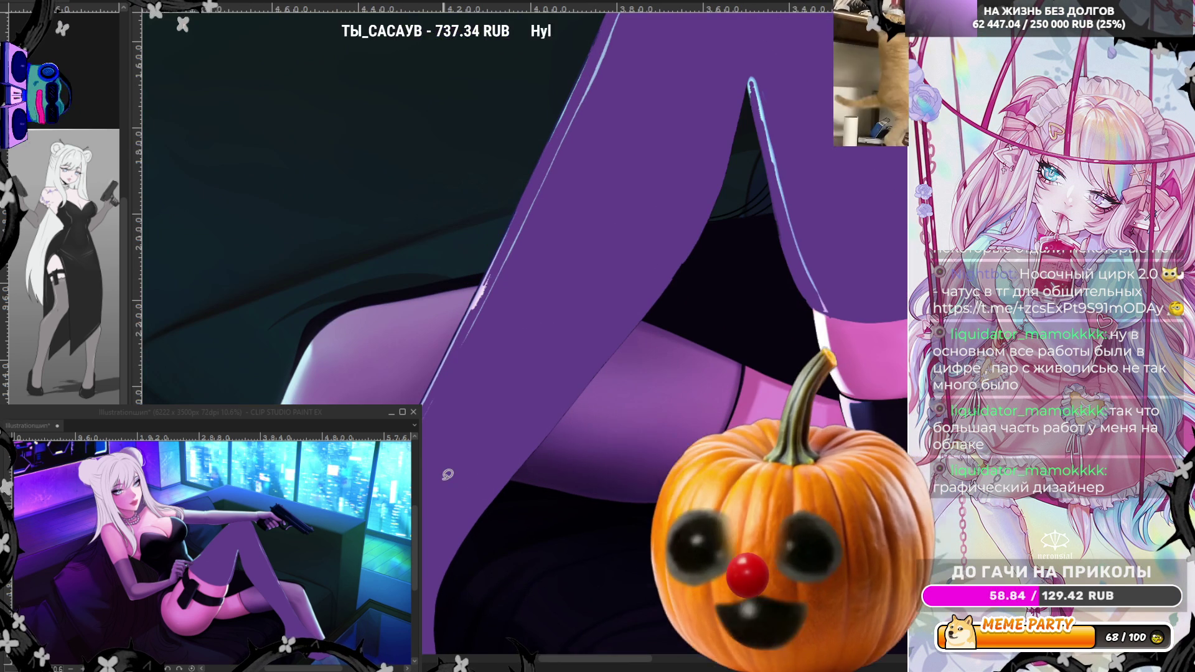
pyautogui.scroll(-1, 436, 448)
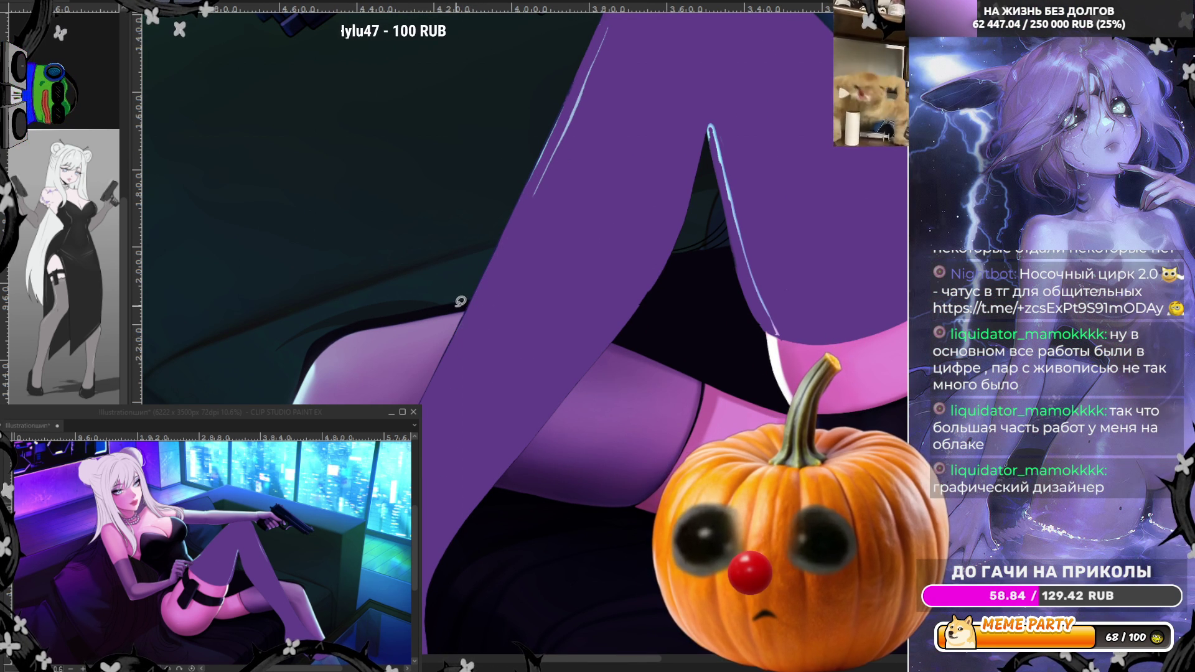
# Step: Paint over the light-blue edge lines on the stocking with purple, lasso-cleaning the inner edge
pyautogui.hotkey('ctrl', '0')
pyautogui.scroll(5, 741, 295)
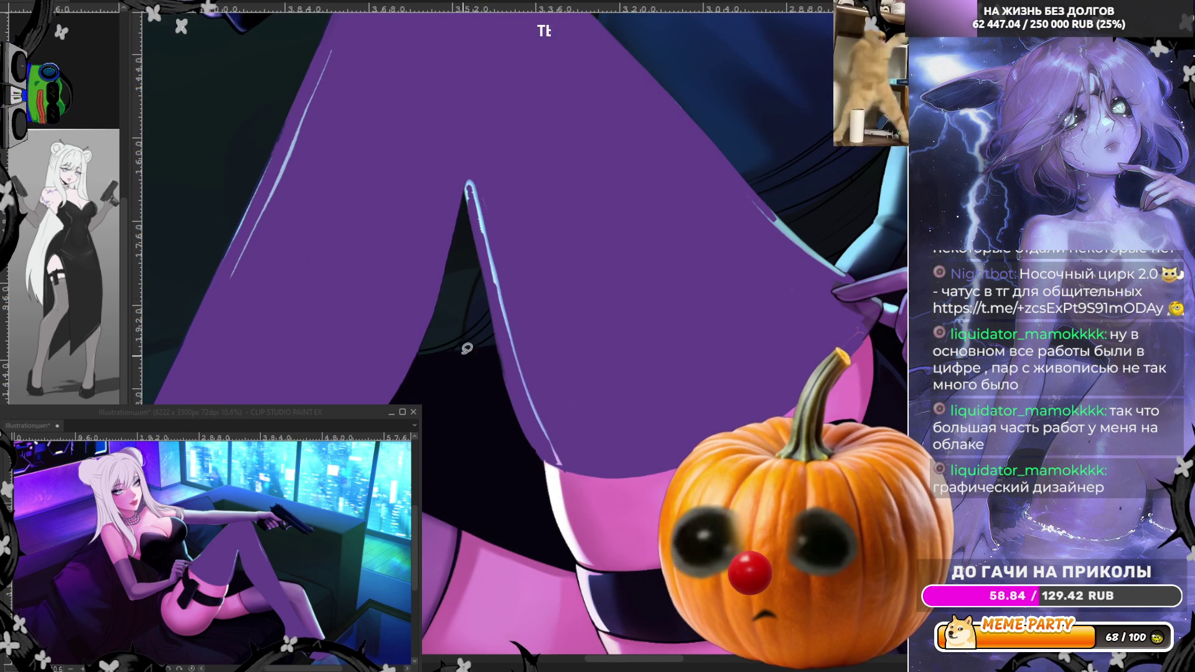
pyautogui.moveTo(466, 162); pyautogui.dragTo(479, 274)
pyautogui.moveTo(467, 163)
pyautogui.mouseDown()
pyautogui.moveTo(488, 321)
pyautogui.moveTo(536, 444)
pyautogui.moveTo(579, 448)
pyautogui.mouseUp()
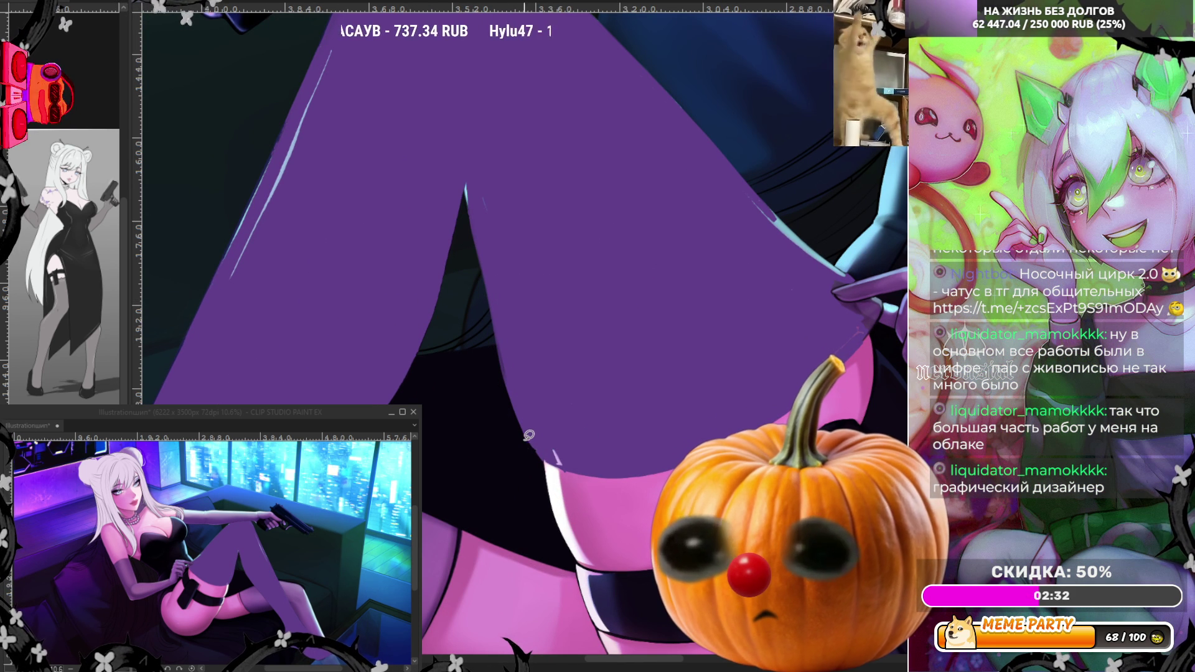
pyautogui.moveTo(461, 163); pyautogui.dragTo(508, 291)
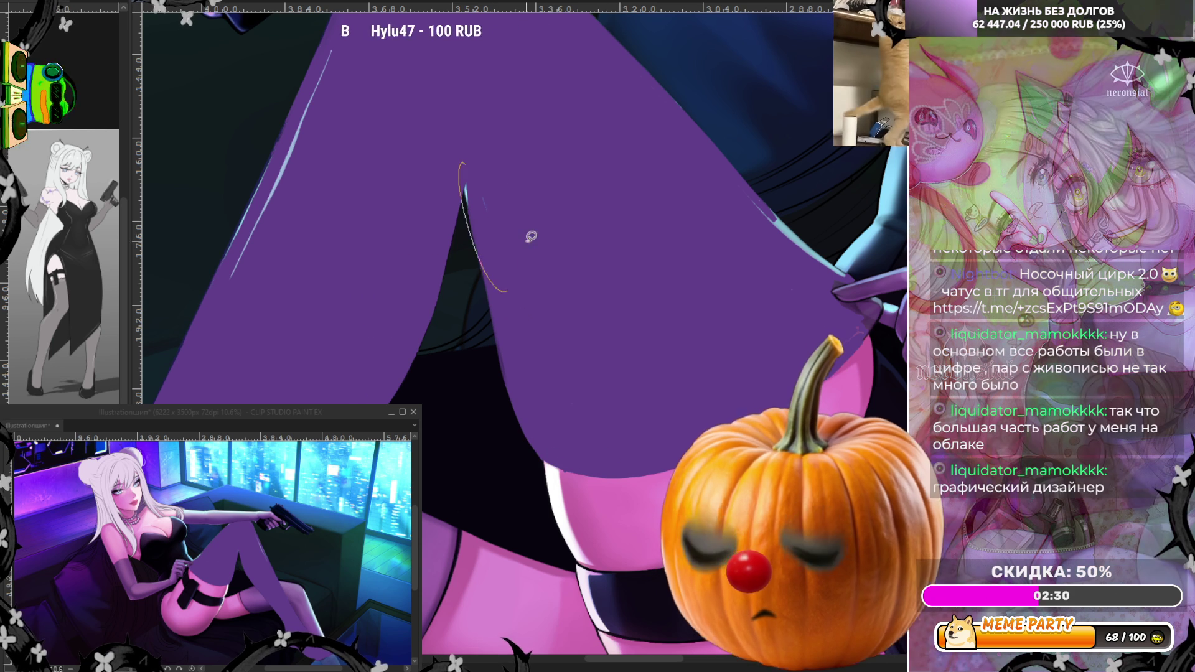
pyautogui.moveTo(215, 301); pyautogui.dragTo(310, 173)
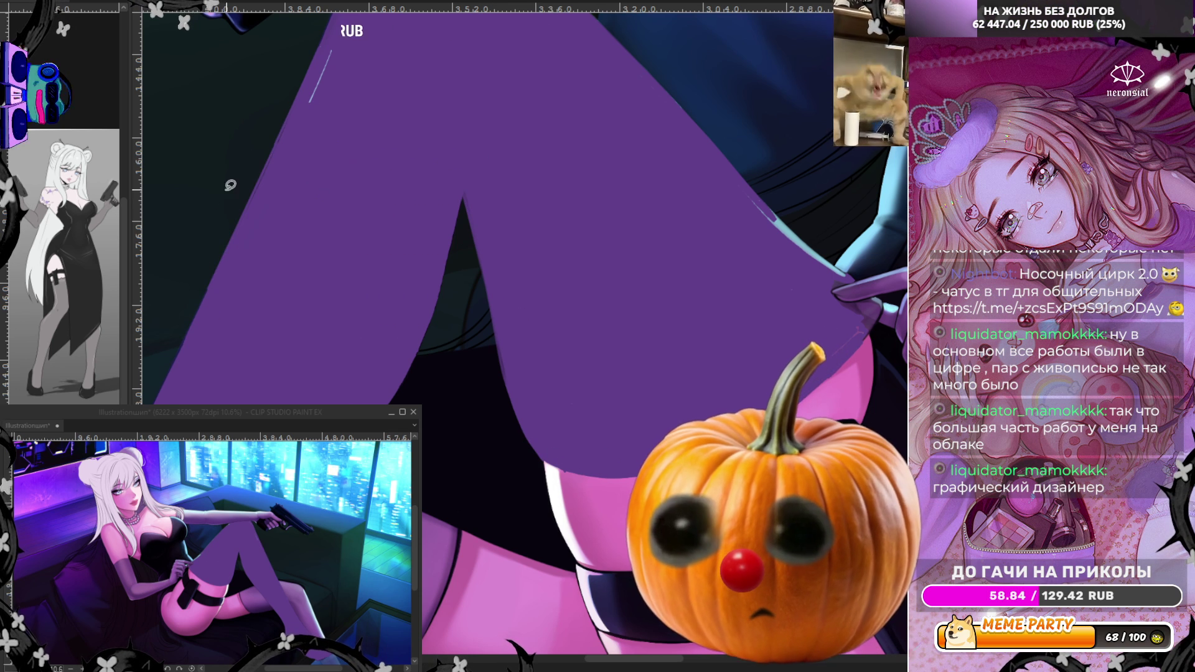
pyautogui.scroll(-5, 285, 277)
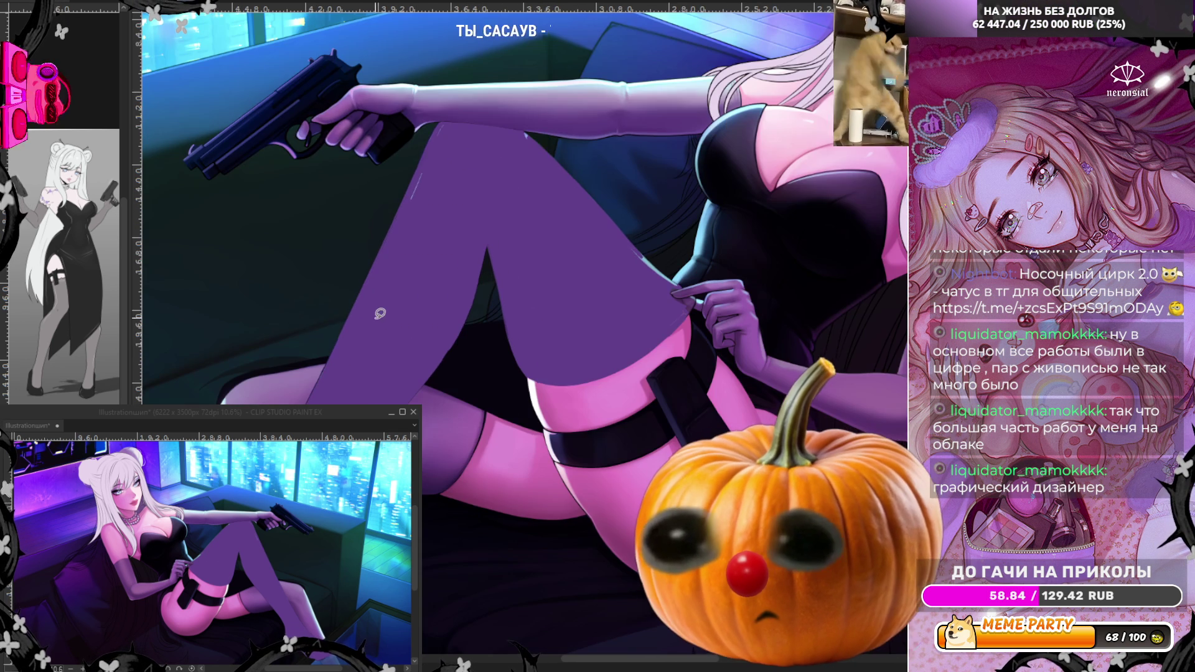
pyautogui.scroll(-1, 352, 391)
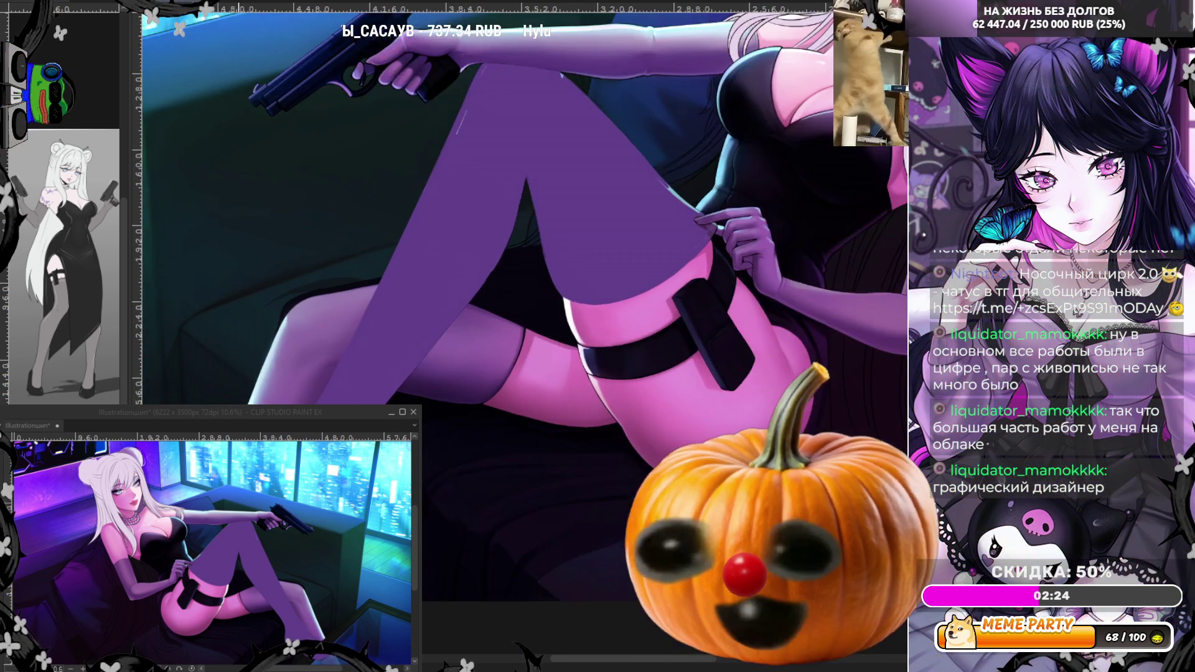
pyautogui.scroll(1, 523, 311)
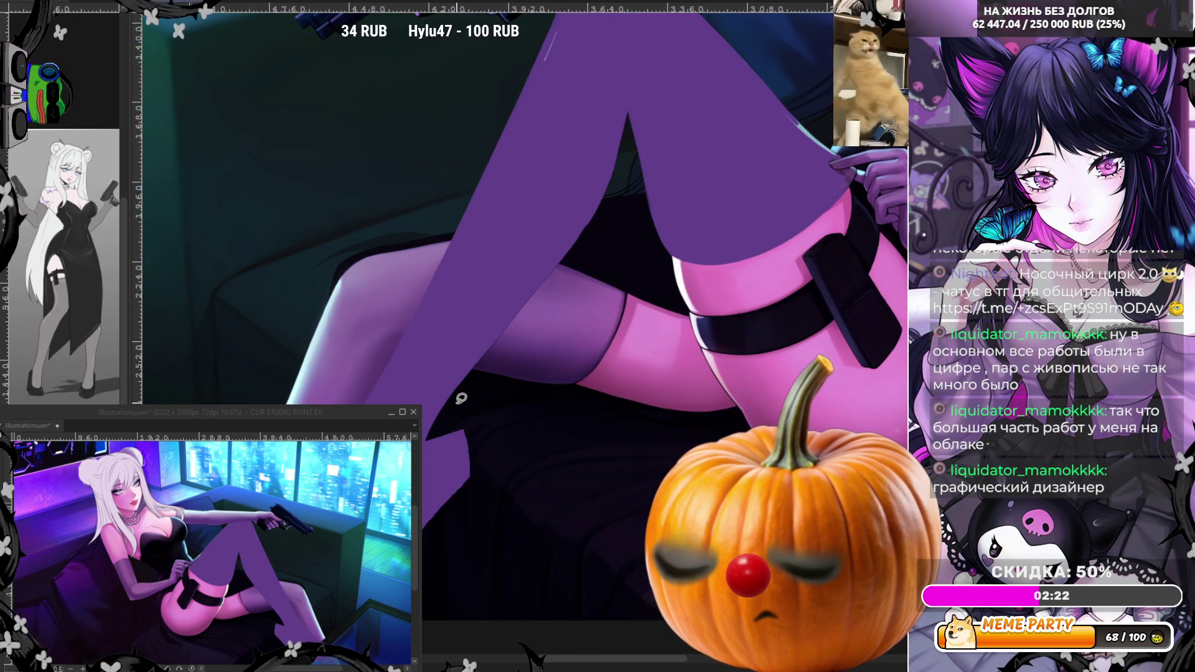
pyautogui.scroll(2, 461, 399)
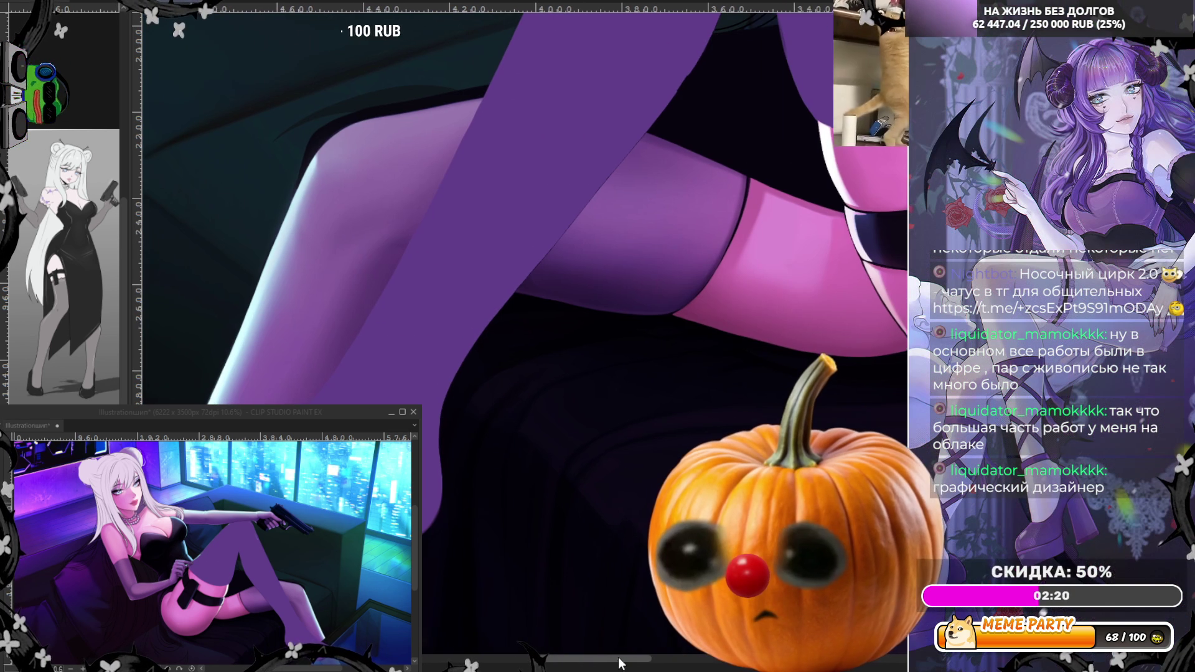
pyautogui.hscroll(-2, 623, 280)
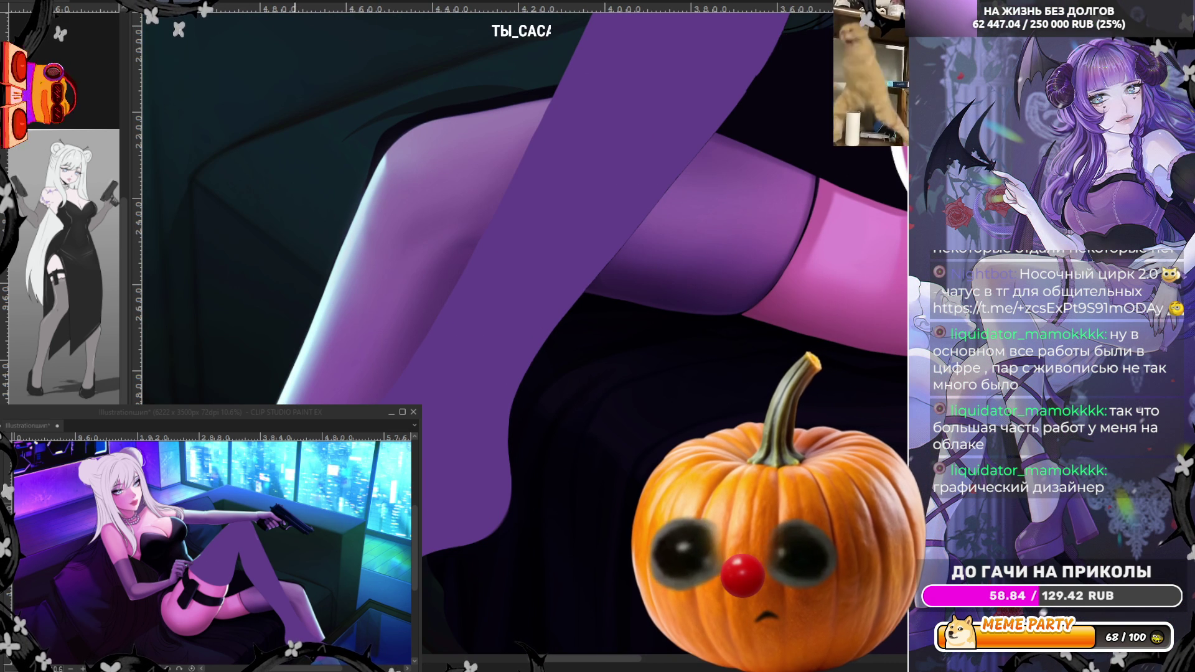
pyautogui.scroll(-2, 430, 427)
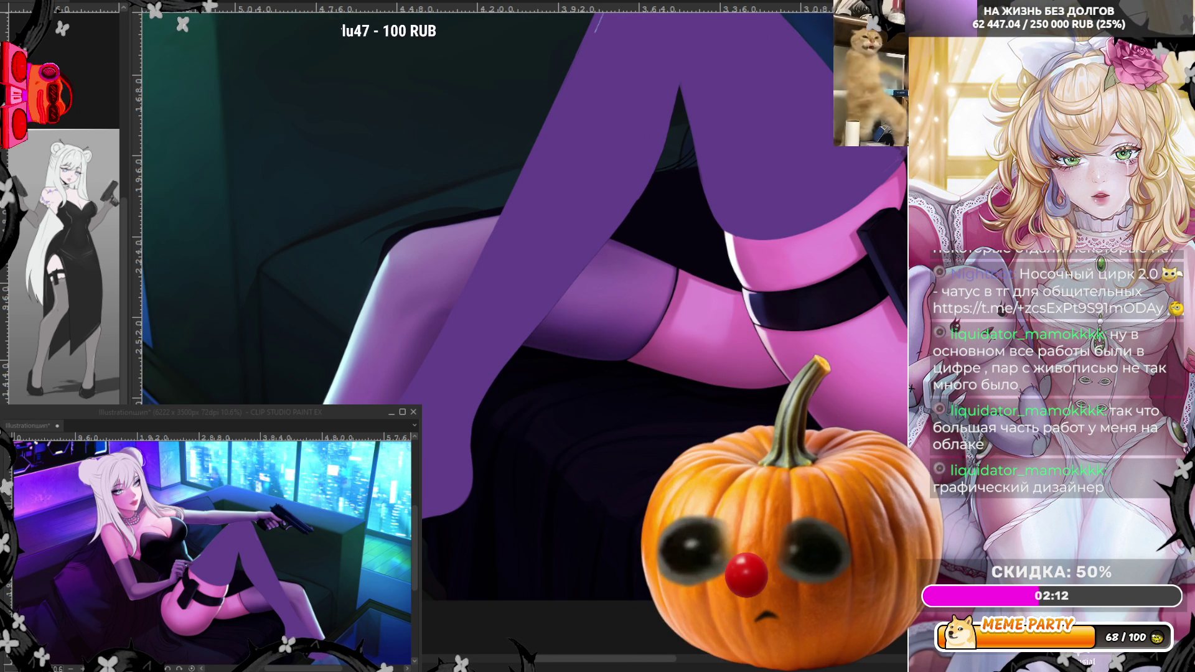
pyautogui.scroll(3, 631, 244)
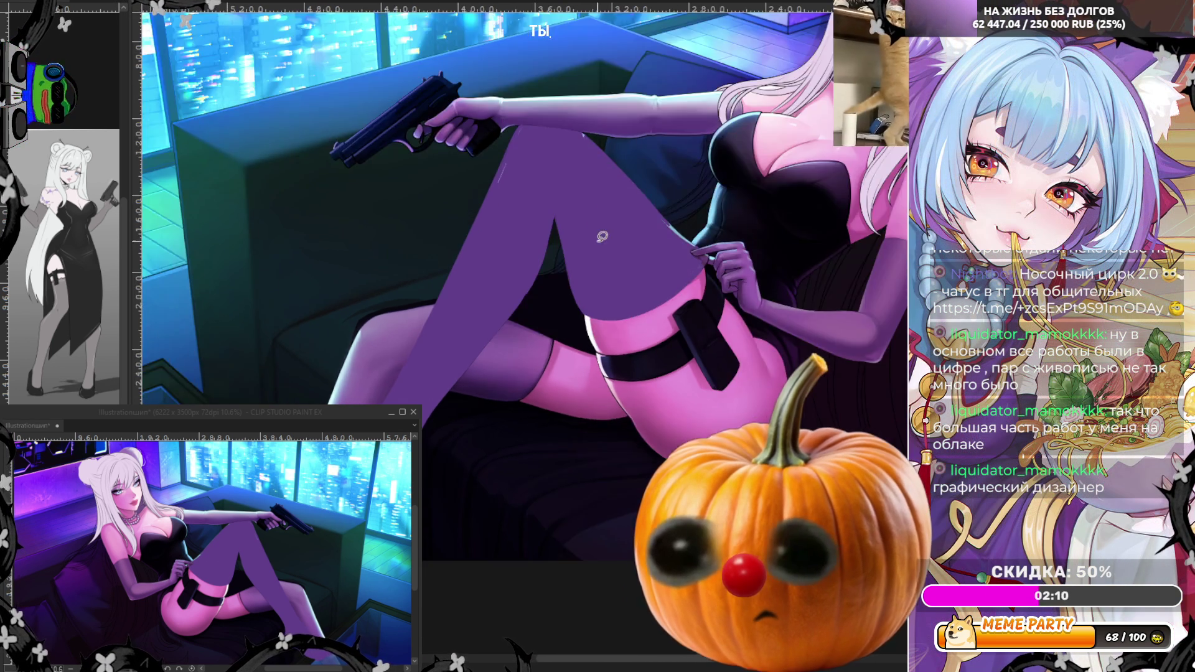
# Step: Lasso a region along the thigh's inner stocking edge, redrawing the outline once
pyautogui.hscroll(3, 631, 244)
pyautogui.scroll(3, 474, 449)
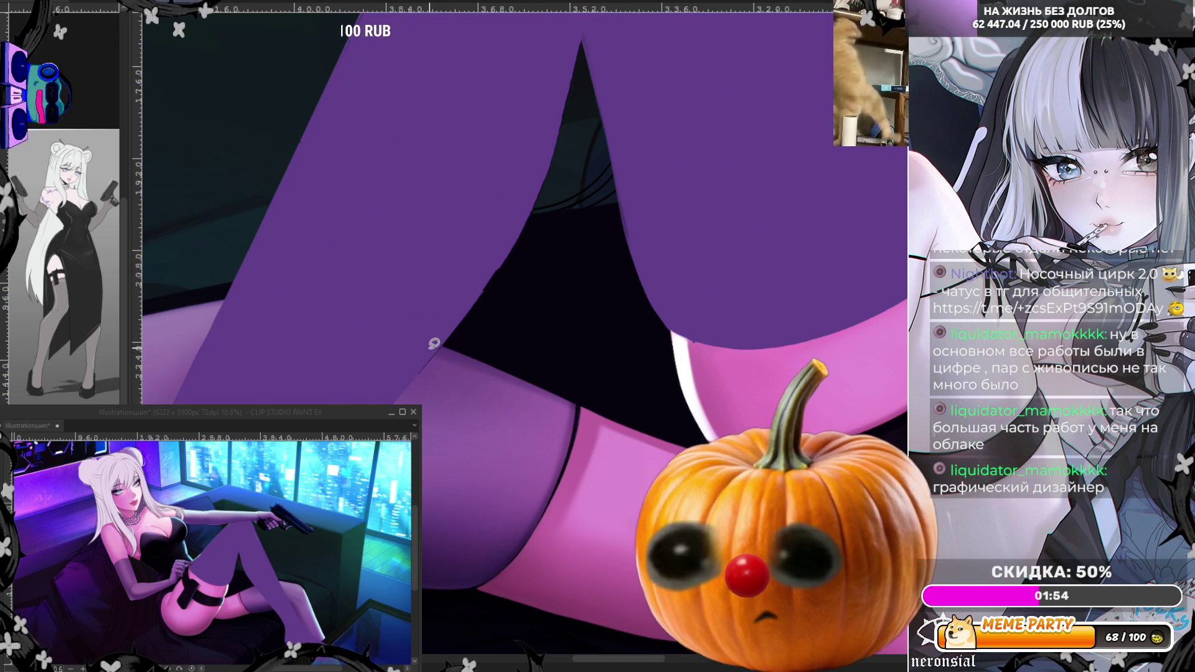
pyautogui.moveTo(409, 378)
pyautogui.mouseDown()
pyautogui.moveTo(525, 261)
pyautogui.moveTo(529, 233)
pyautogui.mouseUp()
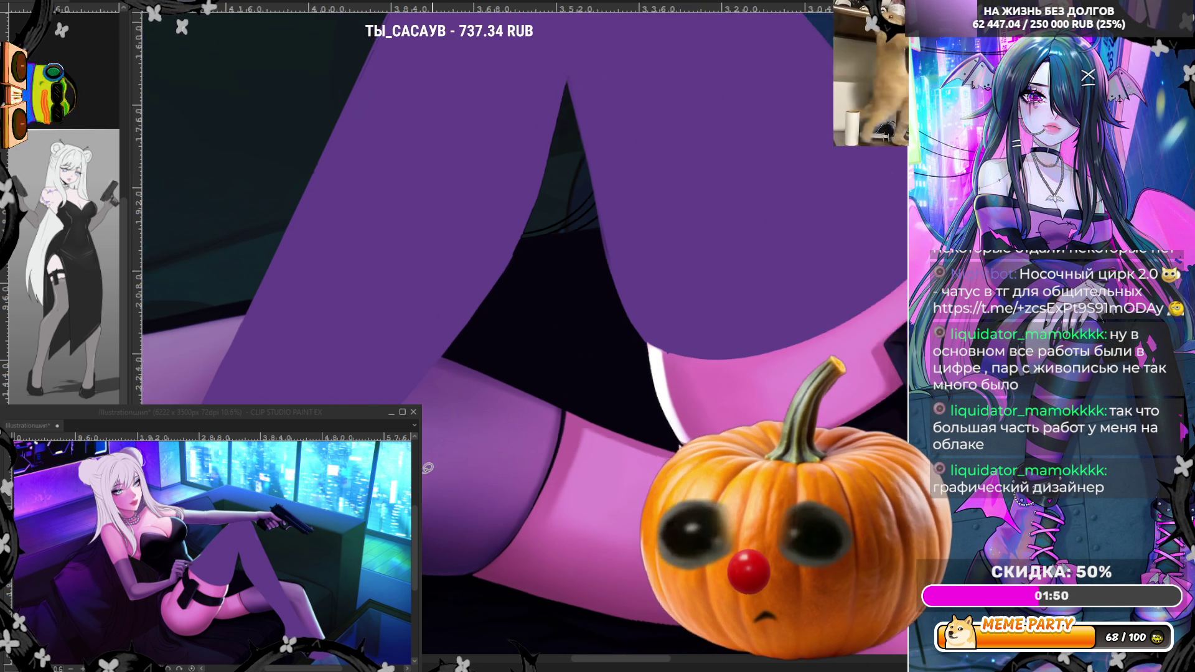
pyautogui.moveTo(409, 402)
pyautogui.mouseDown()
pyautogui.moveTo(471, 329)
pyautogui.moveTo(507, 180)
pyautogui.mouseUp()
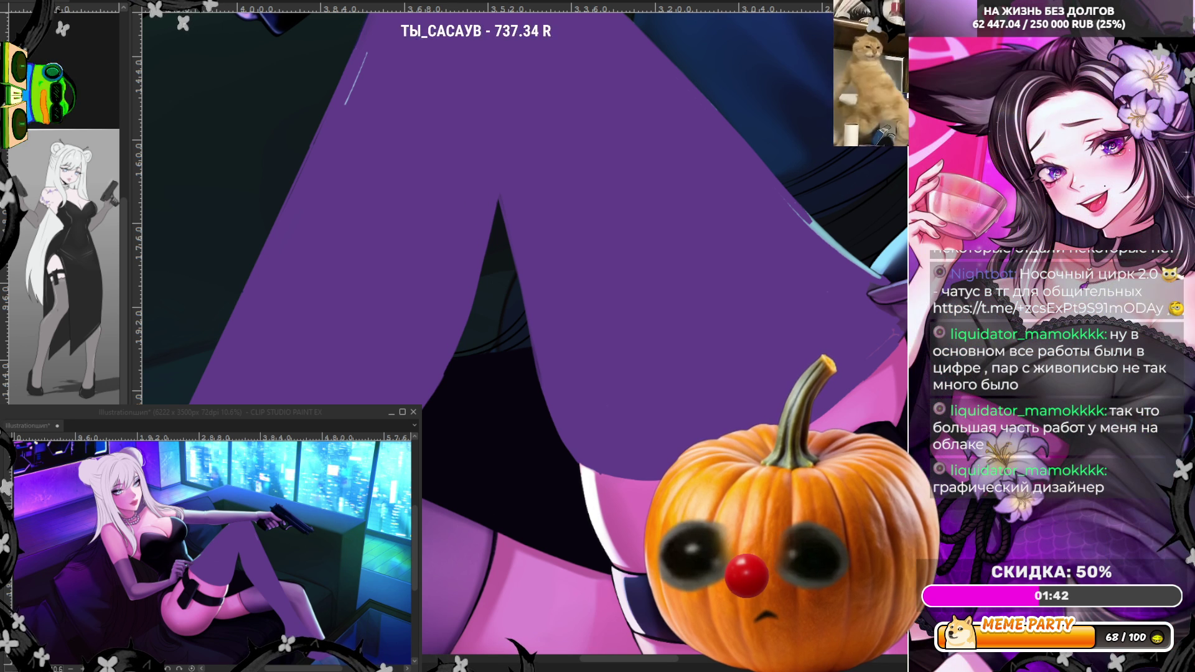
pyautogui.scroll(-3, 355, 268)
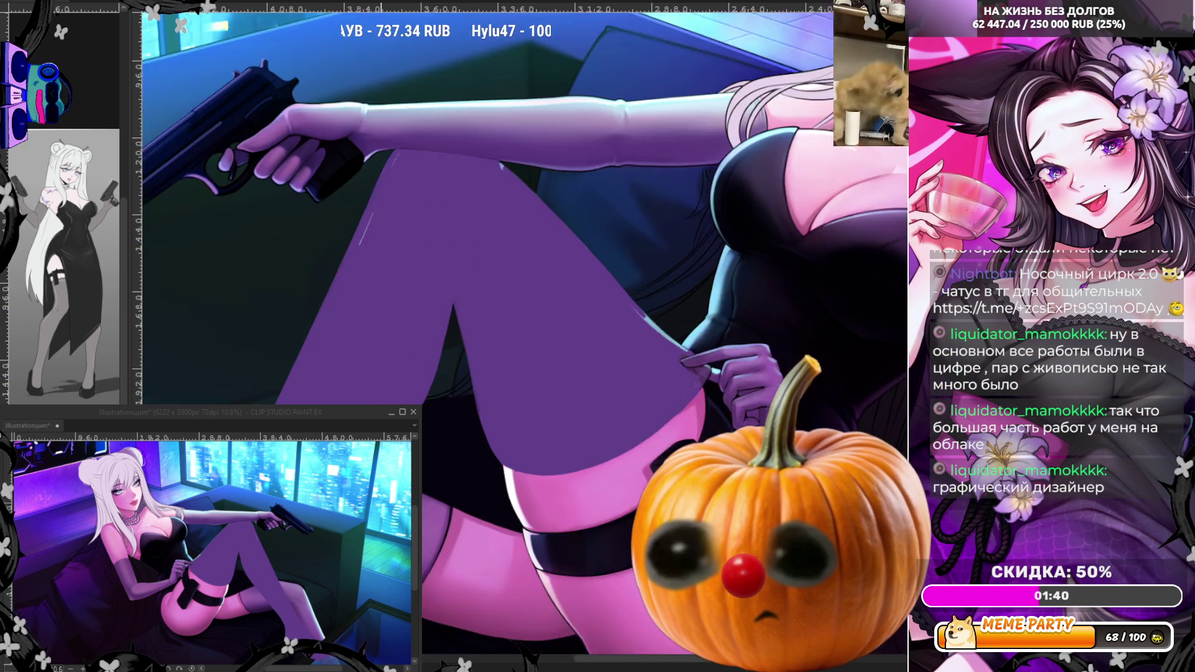
pyautogui.scroll(3, 355, 268)
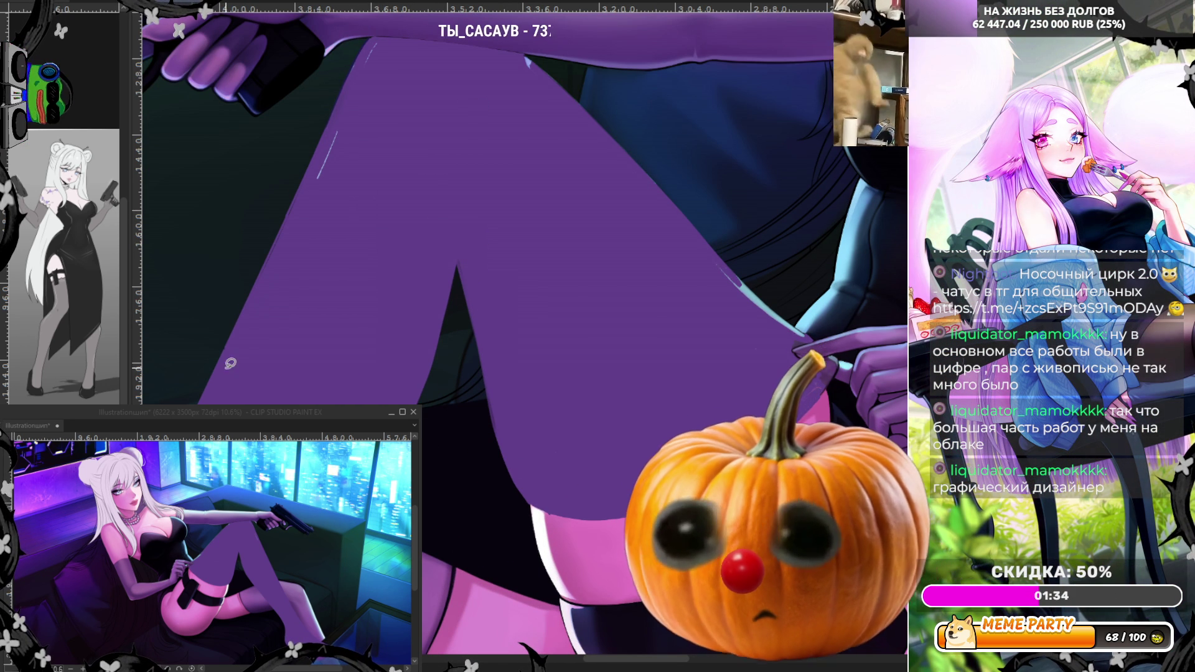
pyautogui.scroll(-2, 289, 267)
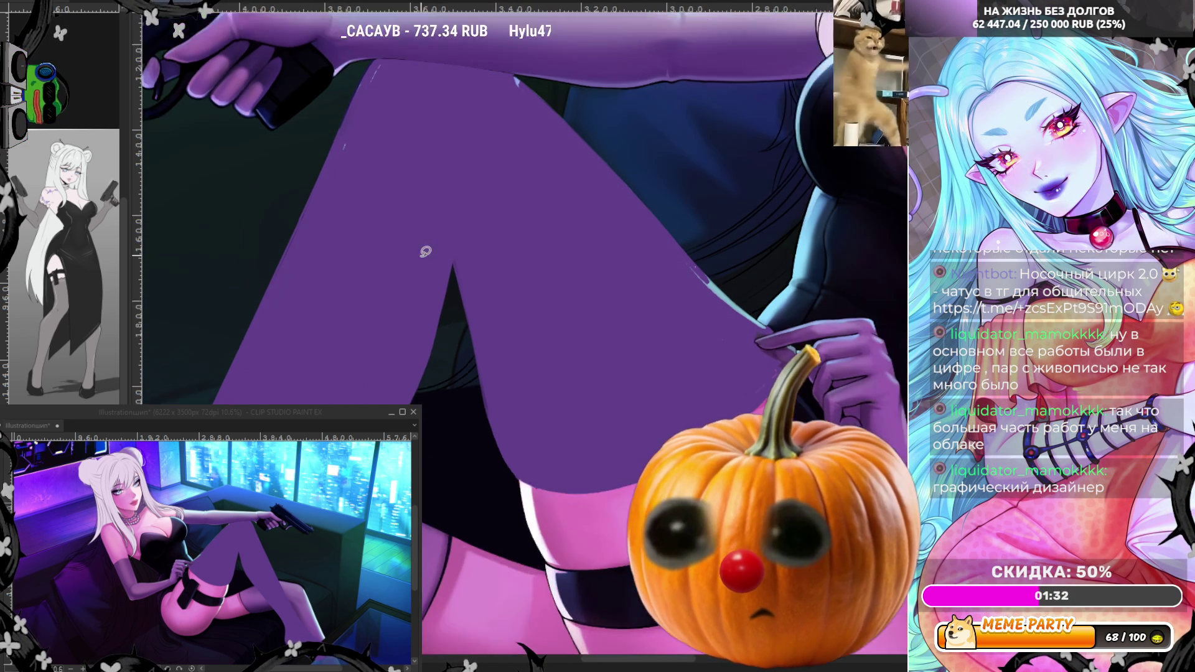
pyautogui.scroll(1, 401, 89)
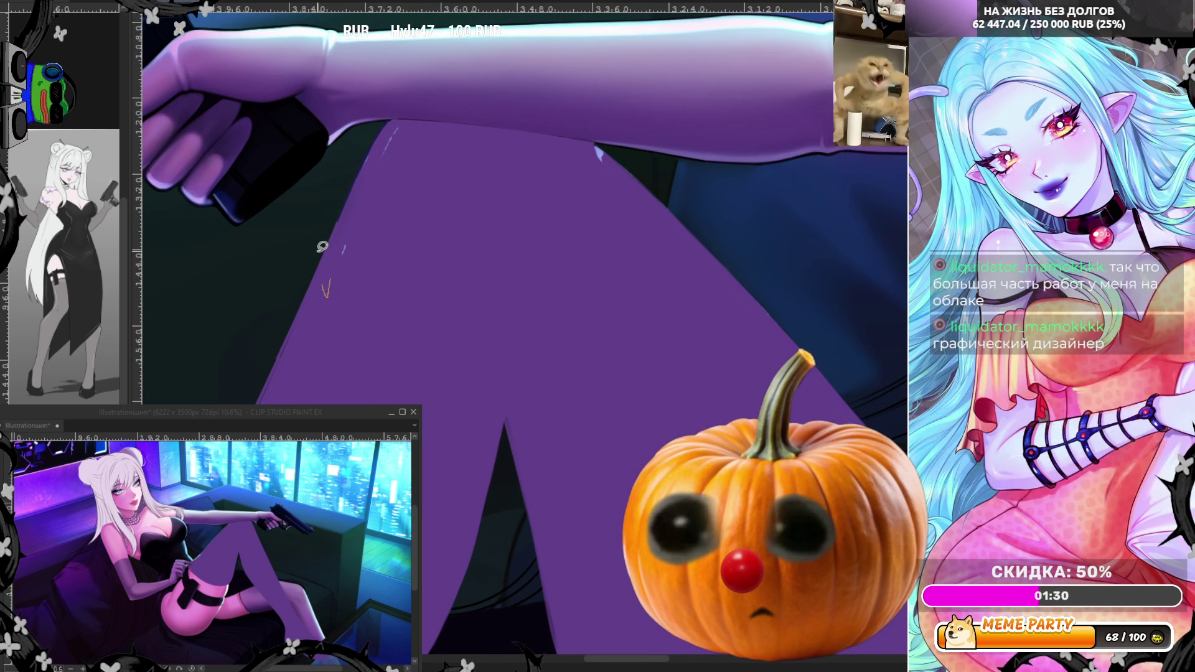
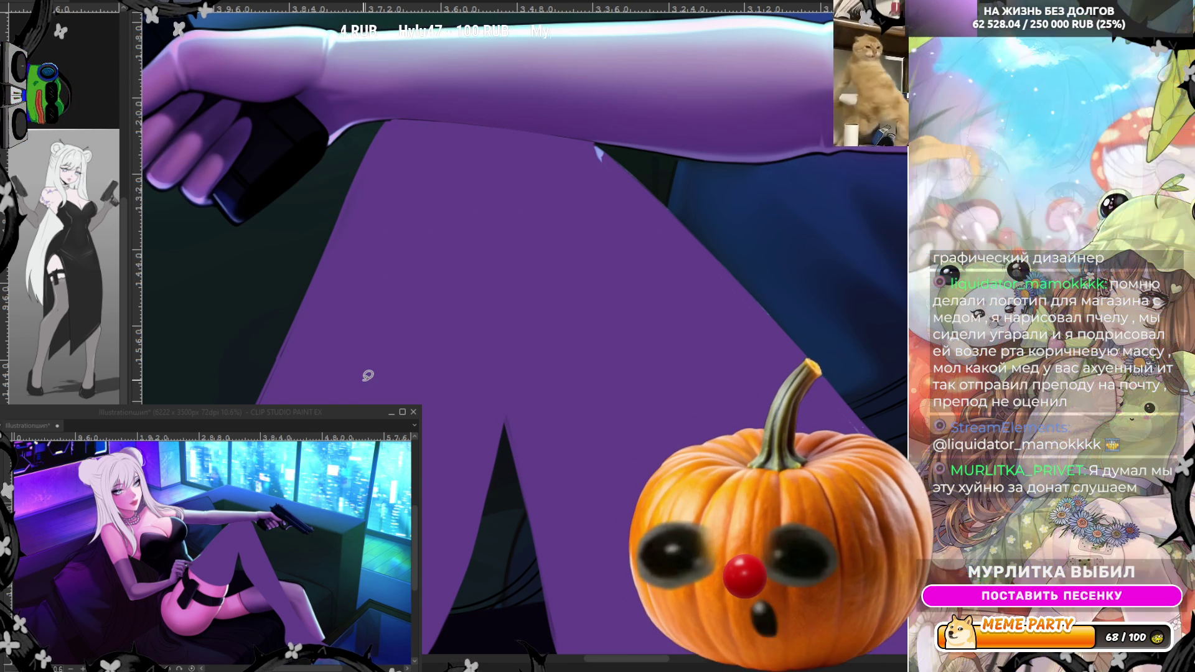
# Step: Lasso-select along the purple stocking's edge beneath the woman's arm
pyautogui.scroll(-2, 450, 291)
pyautogui.scroll(2, 597, 167)
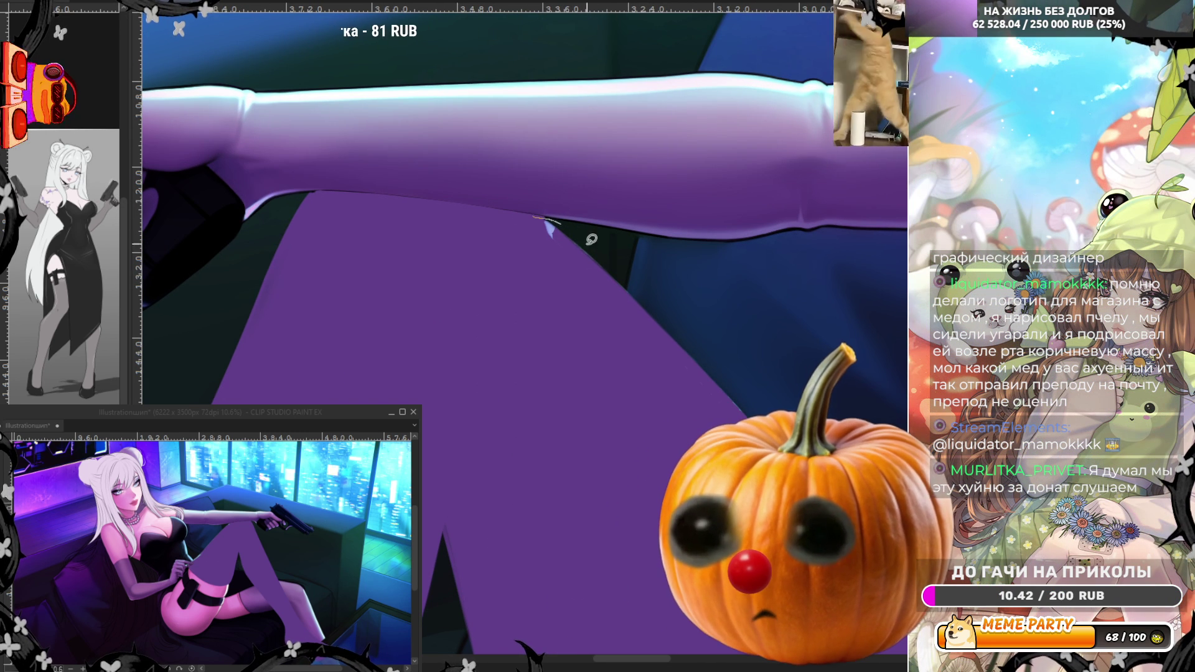
pyautogui.moveTo(585, 262); pyautogui.dragTo(759, 386)
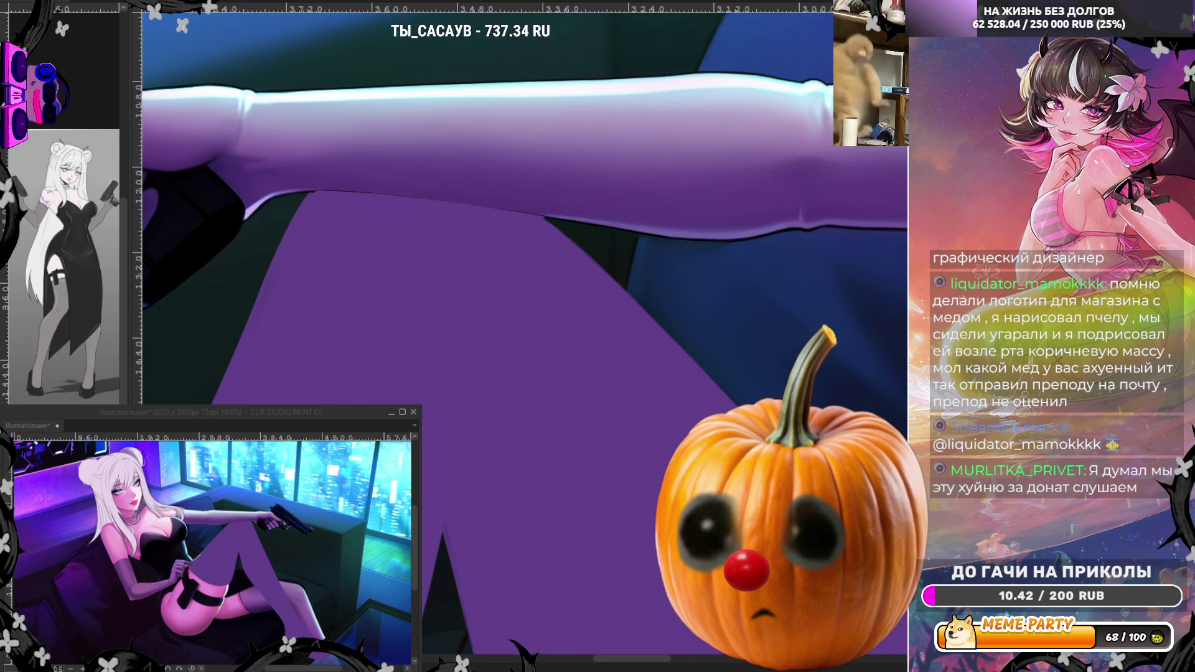
pyautogui.scroll(-3, 498, 193)
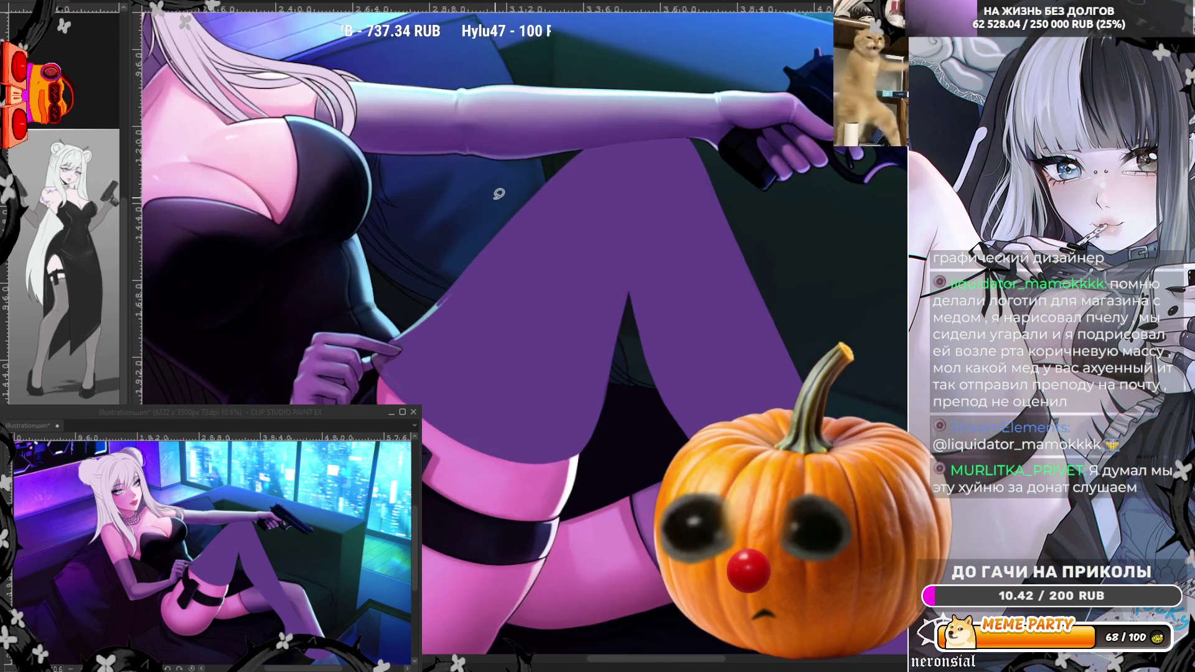
pyautogui.scroll(3, 411, 324)
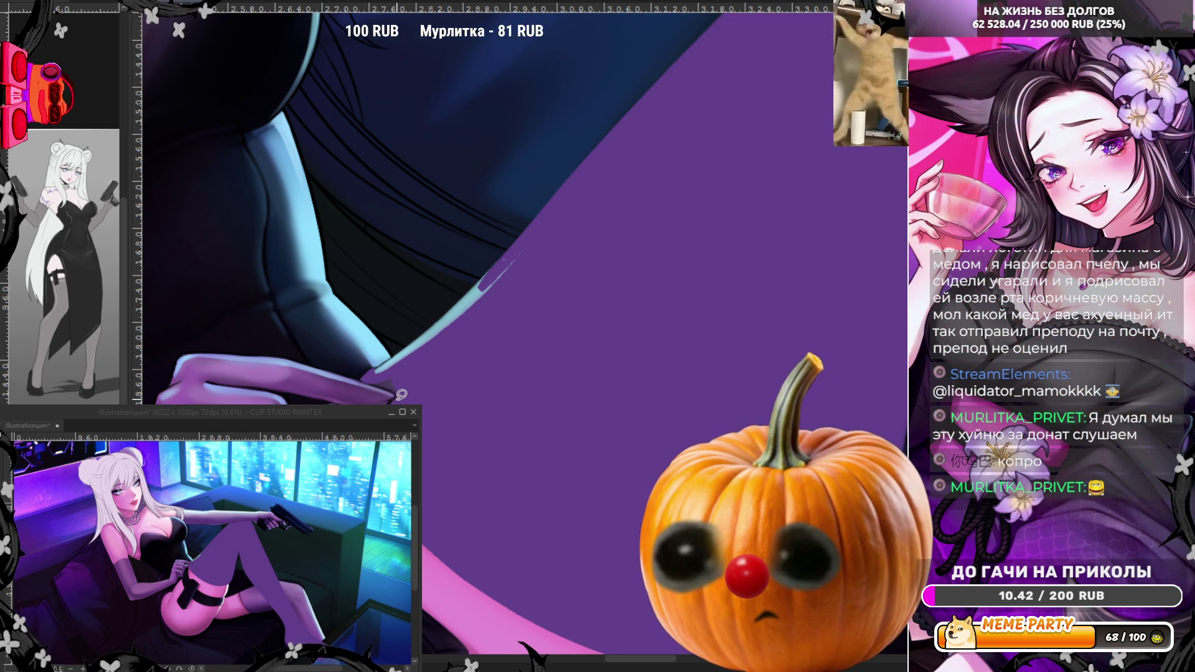
# Step: Trace the Lasso selection along the blue edge where the hand meets the purple stocking
pyautogui.moveTo(399, 392)
pyautogui.mouseDown()
pyautogui.moveTo(367, 371)
pyautogui.moveTo(542, 203)
pyautogui.moveTo(441, 349)
pyautogui.mouseUp()
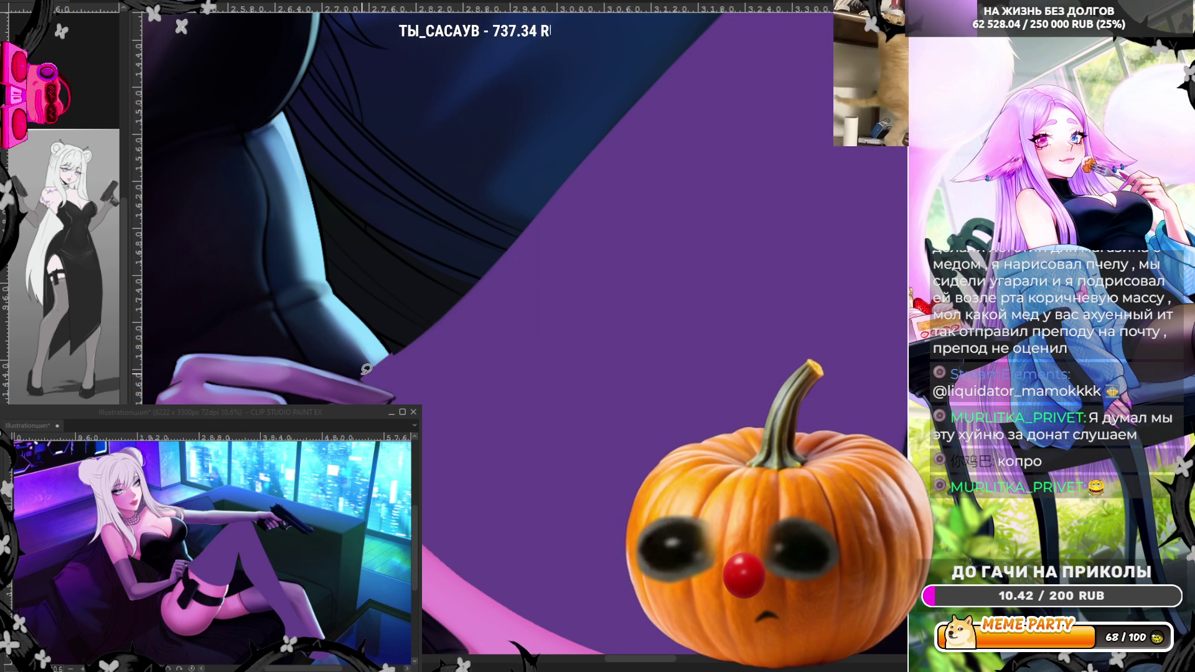
pyautogui.moveTo(358, 381); pyautogui.dragTo(378, 366)
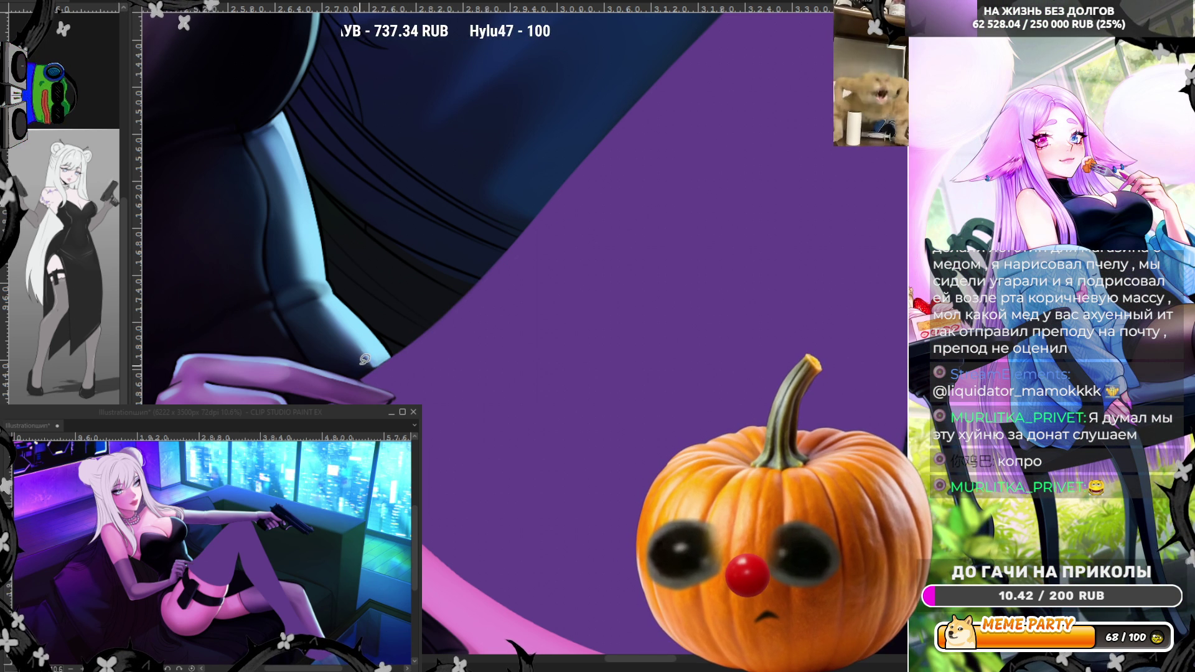
pyautogui.scroll(-5, 406, 231)
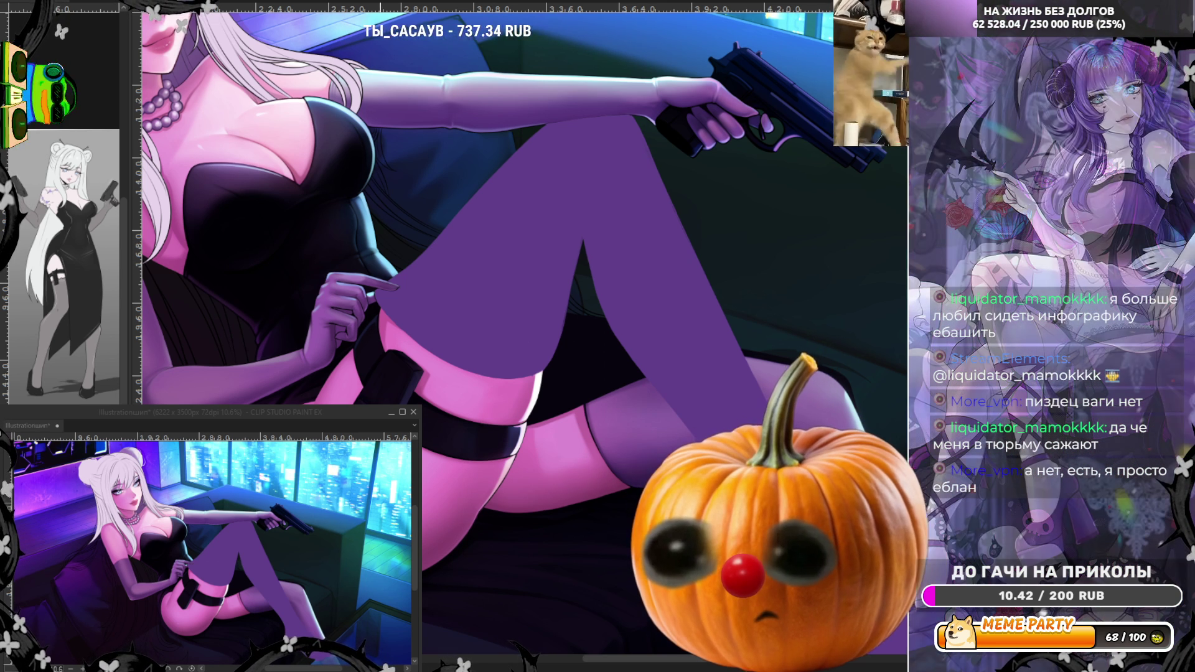
pyautogui.hotkey('ctrl', '-')
pyautogui.hotkey('ctrl', 'z')
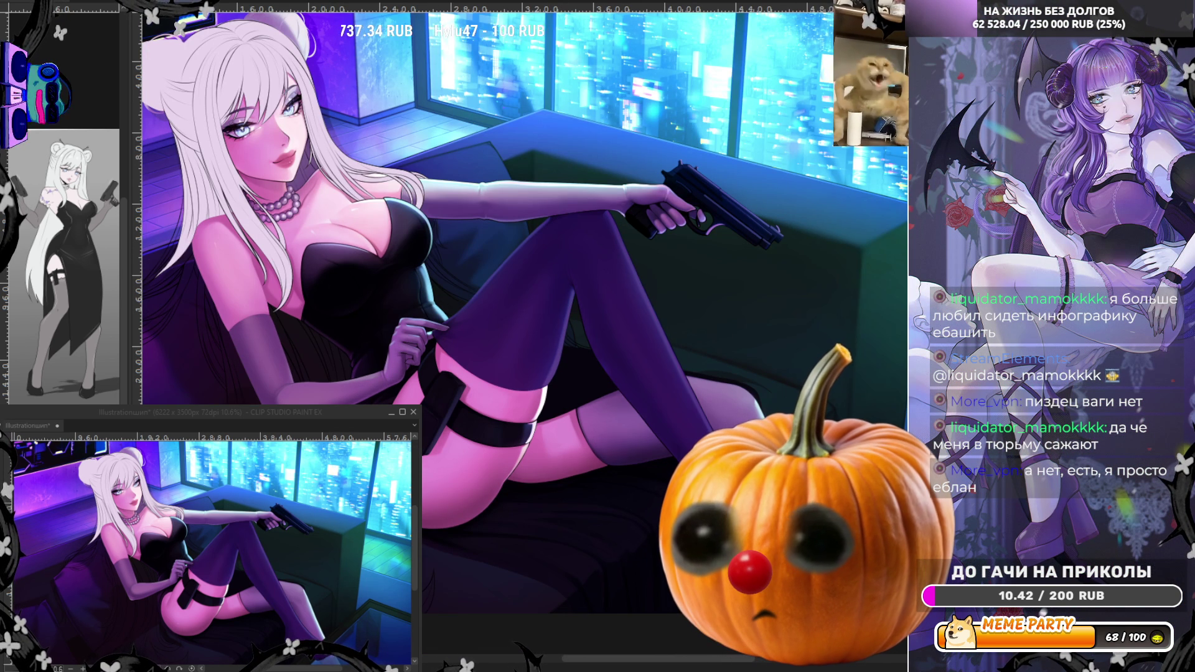
pyautogui.hotkey('ctrl', 'y')
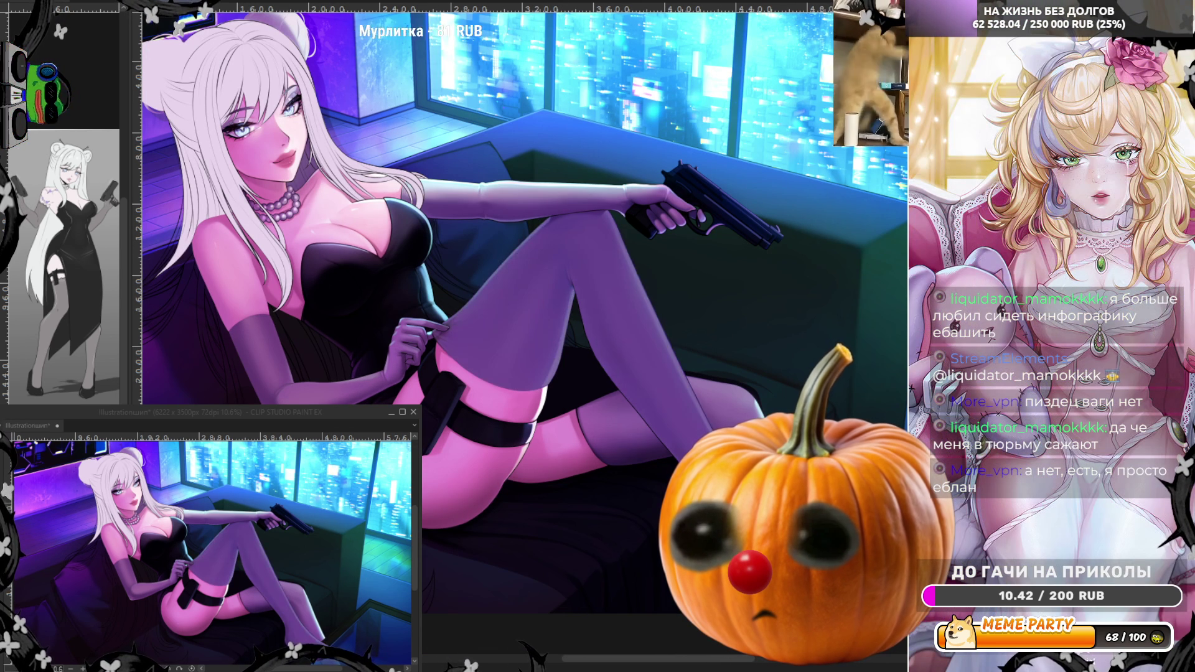
pyautogui.hotkey('ctrl', 'z')
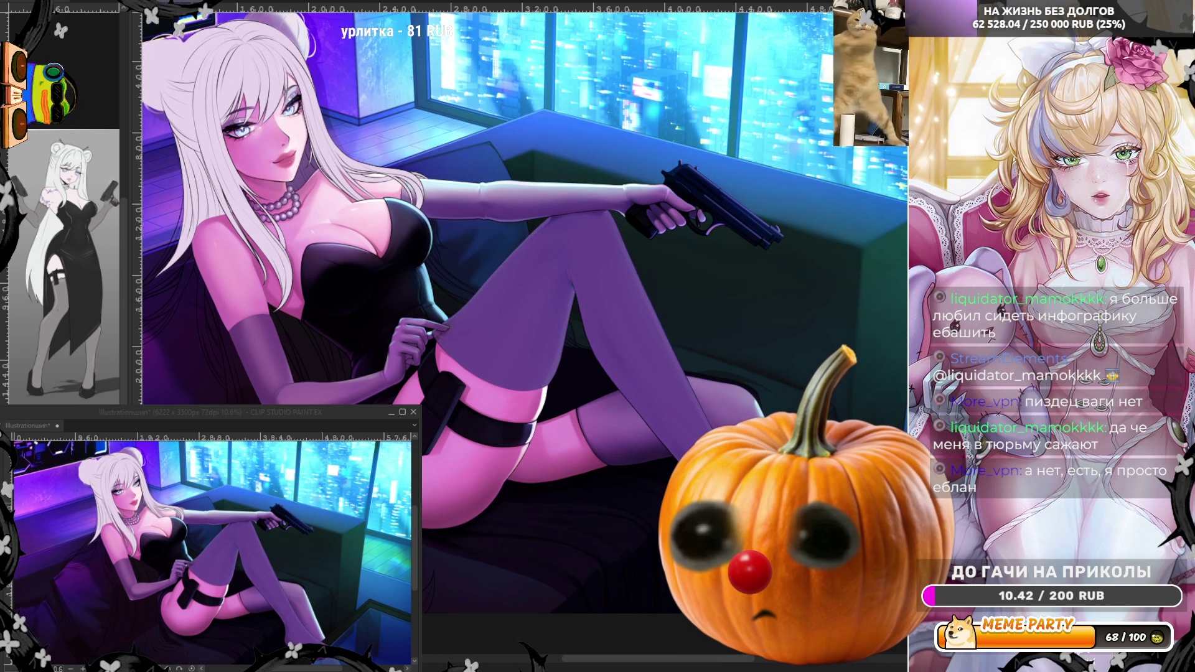
pyautogui.hotkey('ctrl', 'y')
pyautogui.hotkey('ctrl', 'y')
pyautogui.hotkey('ctrl', 'z')
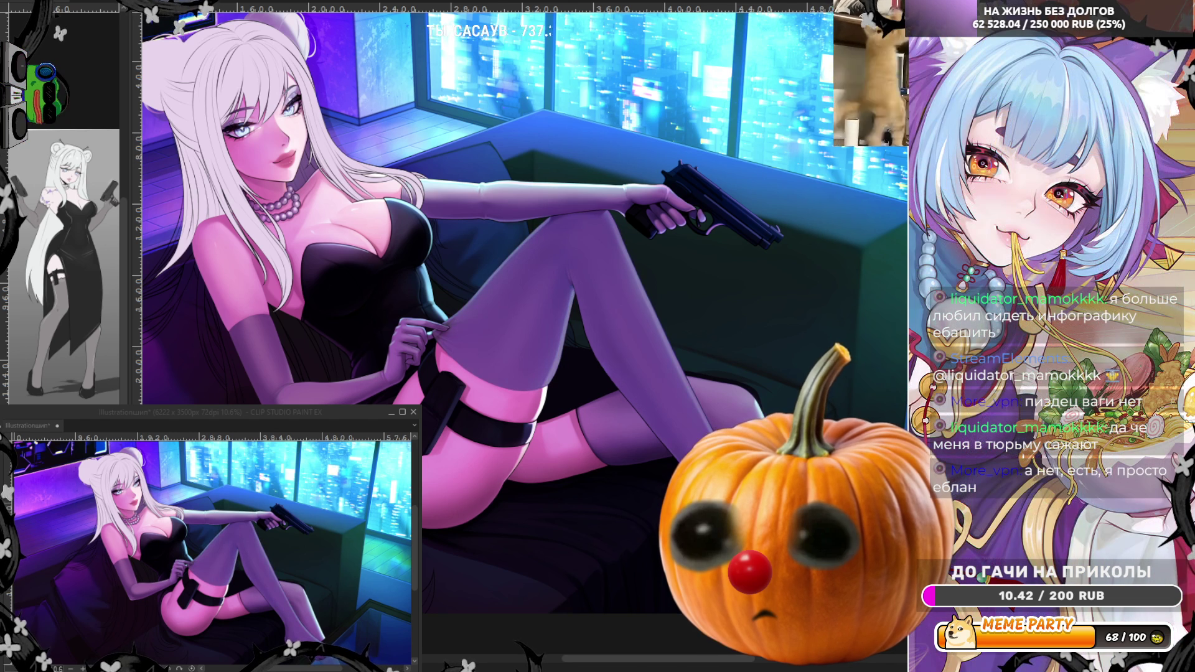
pyautogui.hotkey('ctrl', 'z')
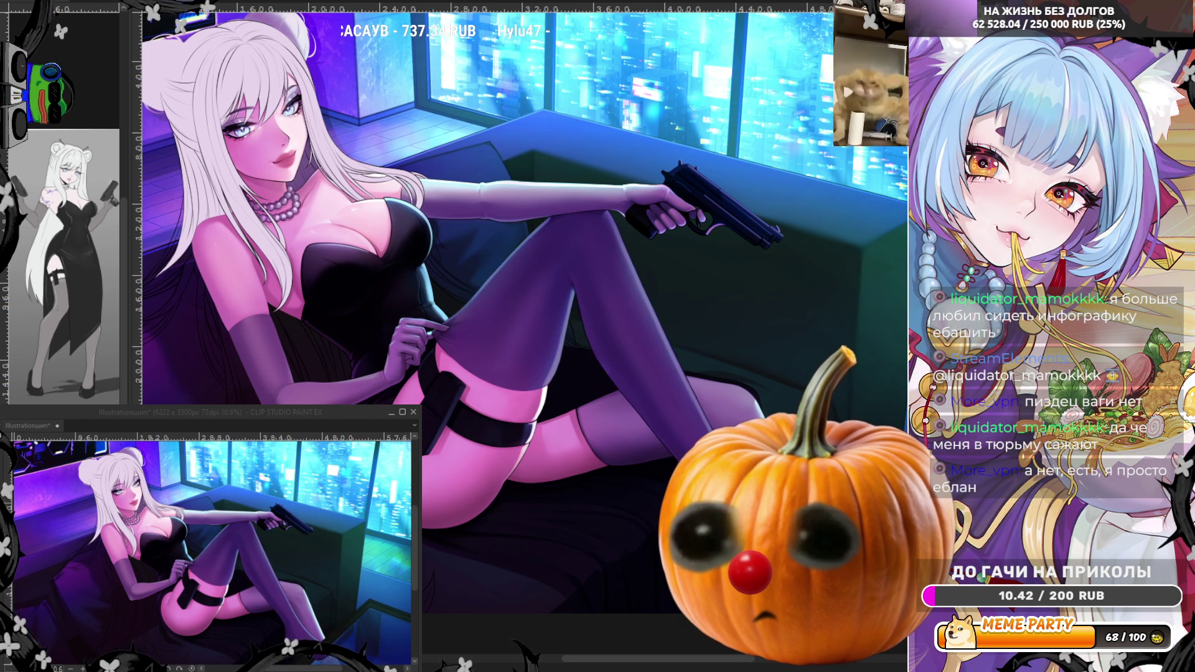
pyautogui.hotkey('ctrl', 'z')
pyautogui.hotkey('ctrl', 'y')
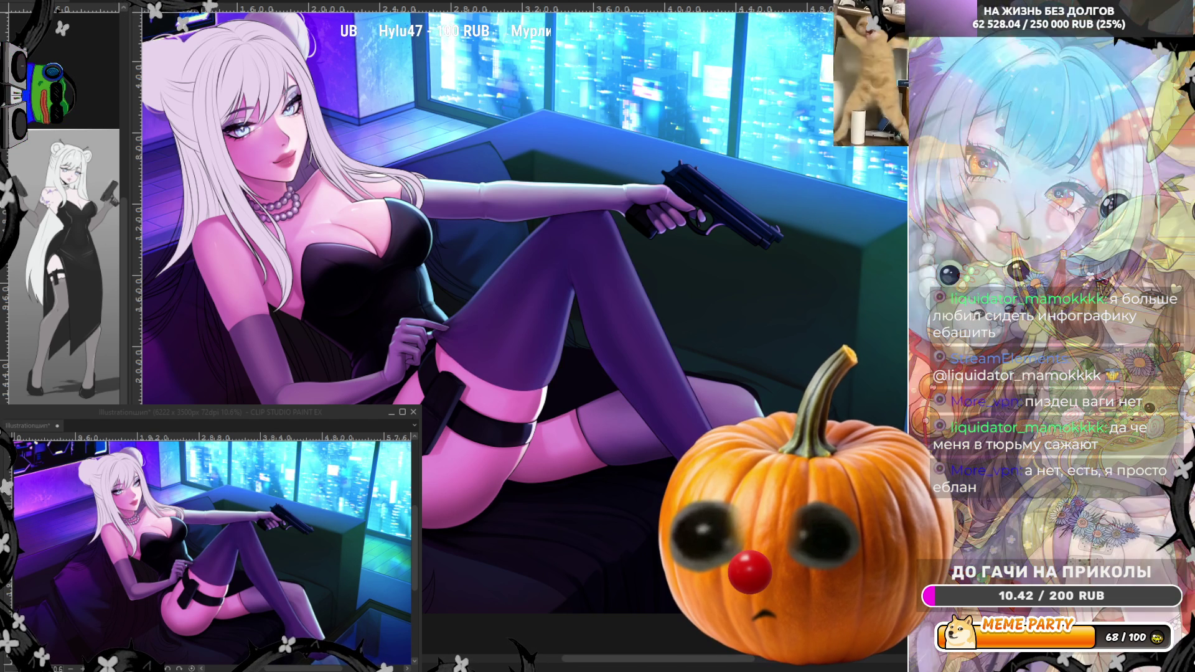
pyautogui.hotkey('ctrl', 'z')
pyautogui.hotkey('ctrl', 'y')
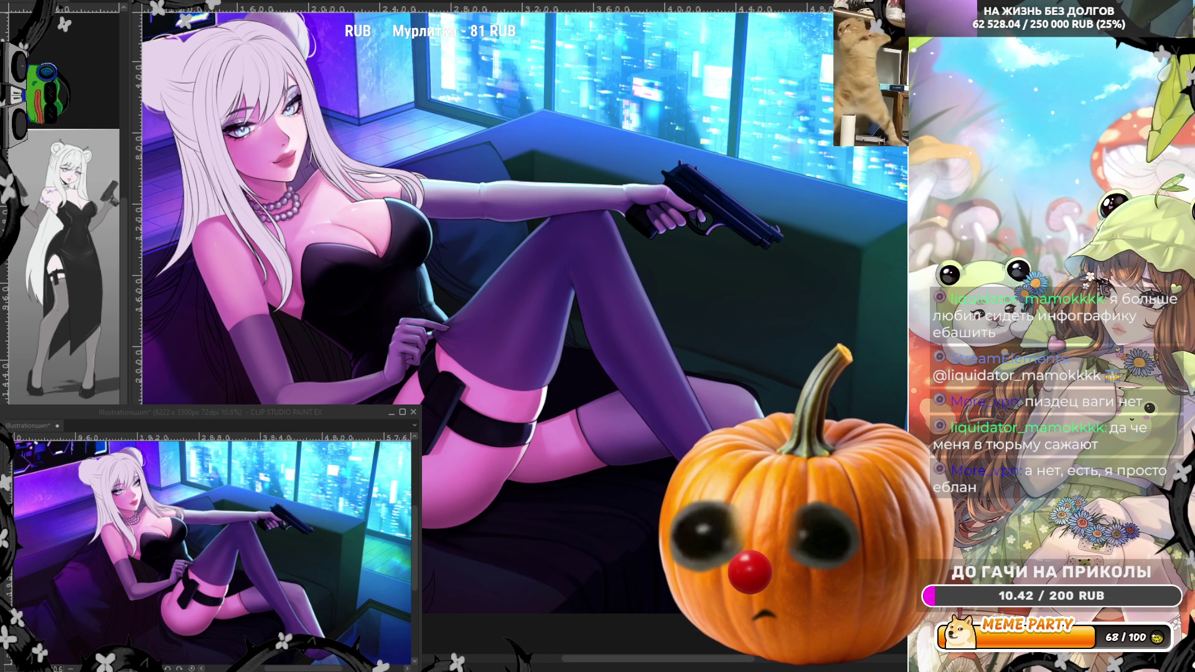
pyautogui.hotkey('ctrl', 'y')
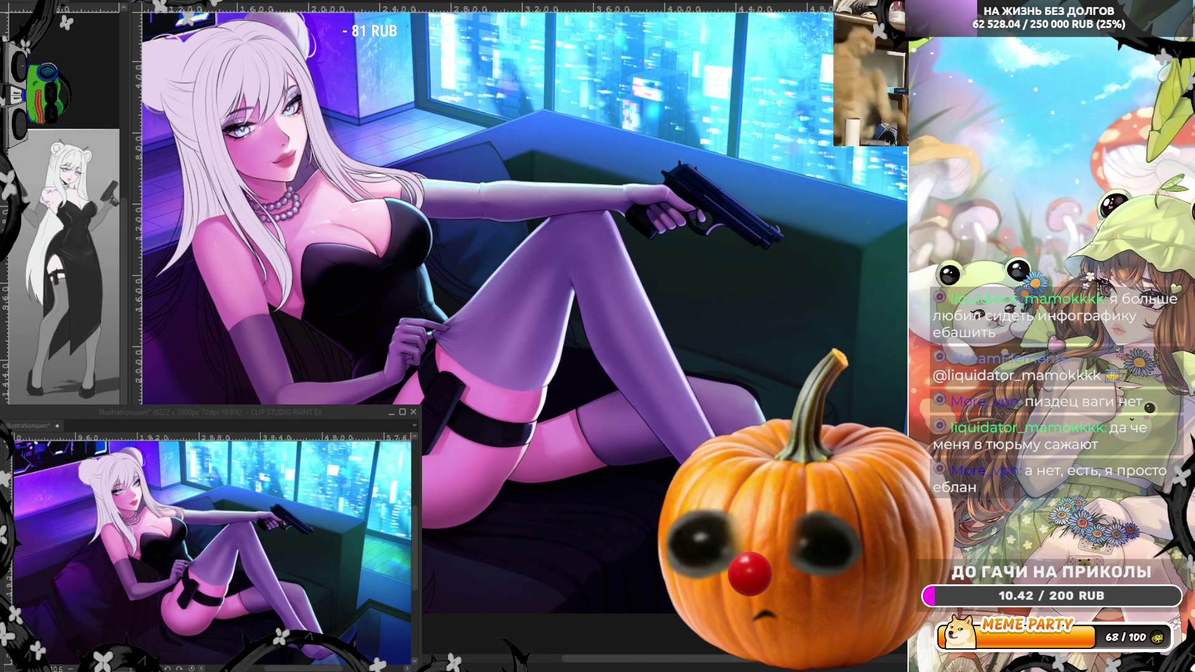